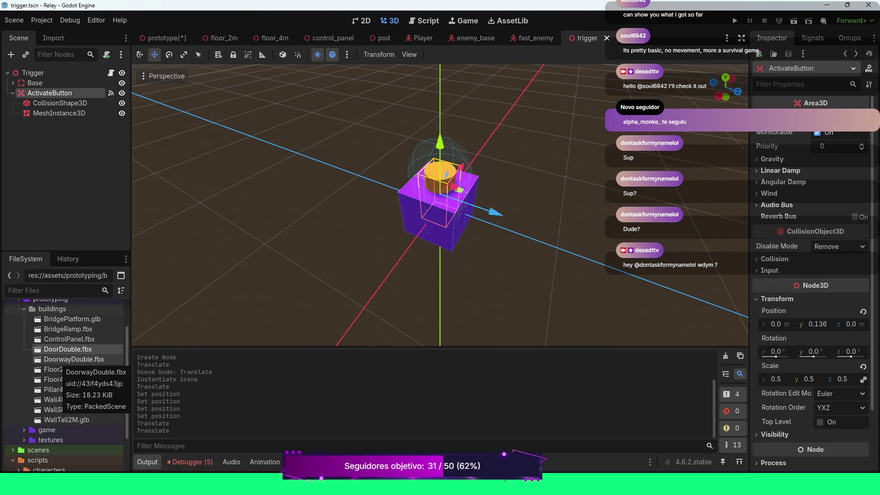
Start a new empty scene with a 3D root node.
click(74, 359)
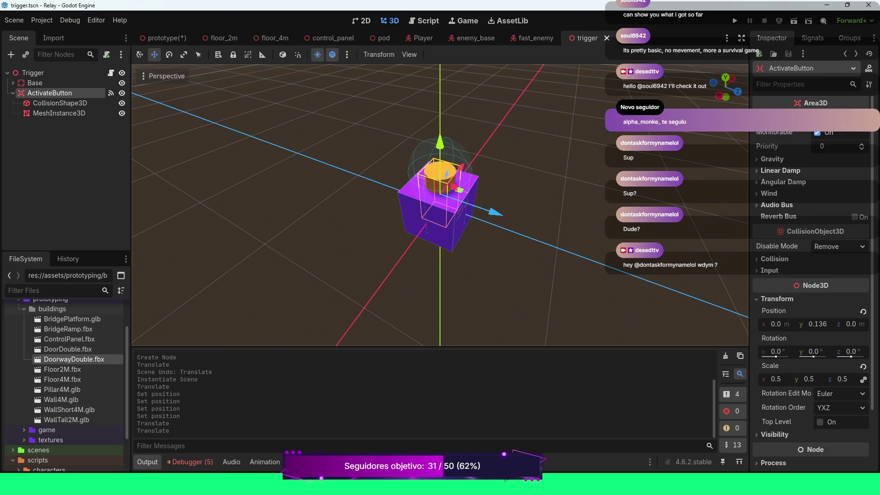
key(ctrl+n)
click(65, 103)
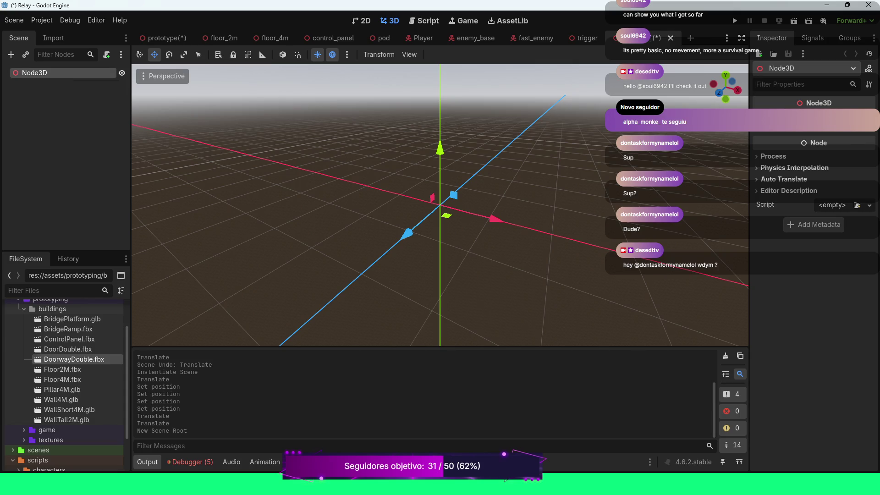
Rename the root node to AutoDoor and add the DoorwayDouble model as its child.
double_click(62, 72)
text(Auto)
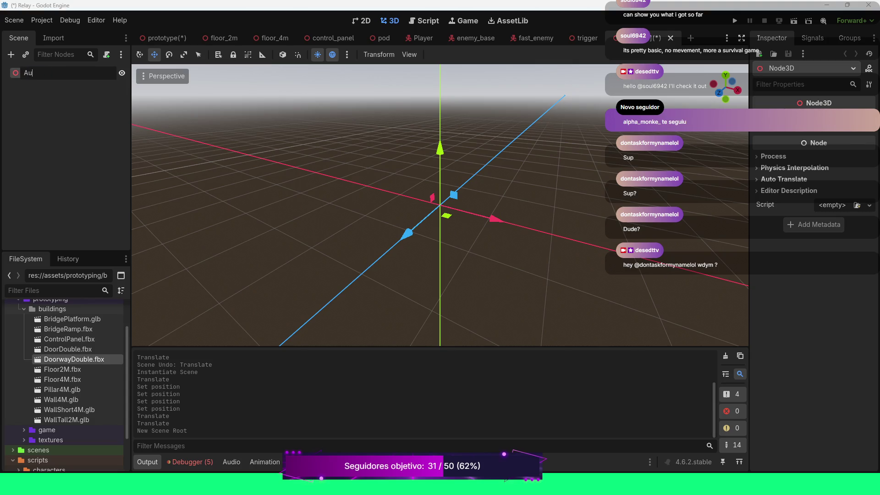
text(Door)
key(Return)
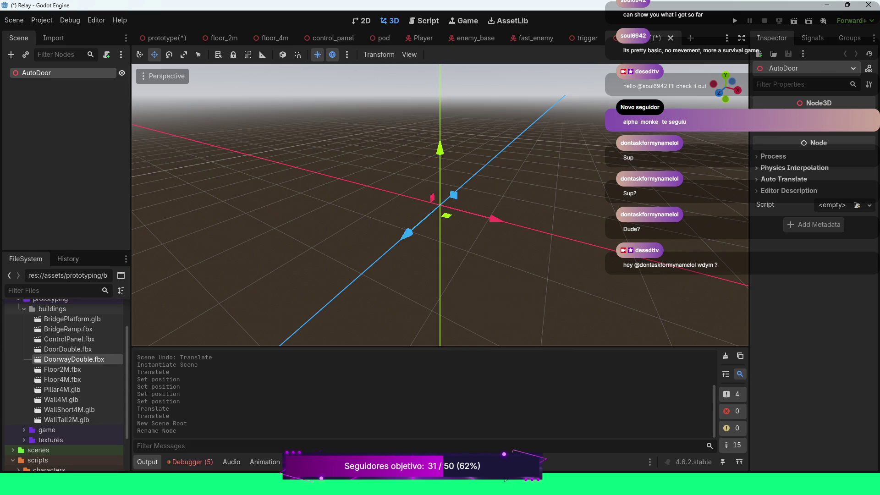
mouse_move(74, 359)
mouse_down()
mouse_move(87, 118)
mouse_move(64, 74)
mouse_move(41, 82)
mouse_up()
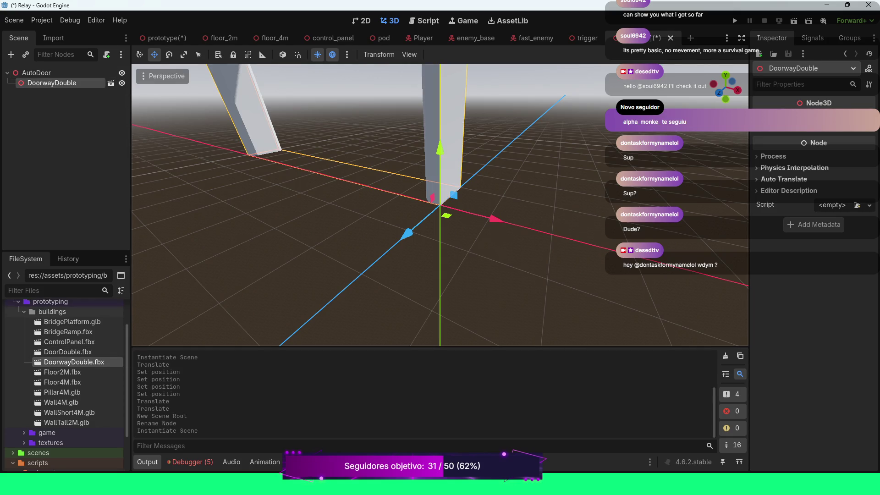
Make the DoorwayDouble model's nodes local.
scroll(440, 206, down, 3)
right_click(55, 83)
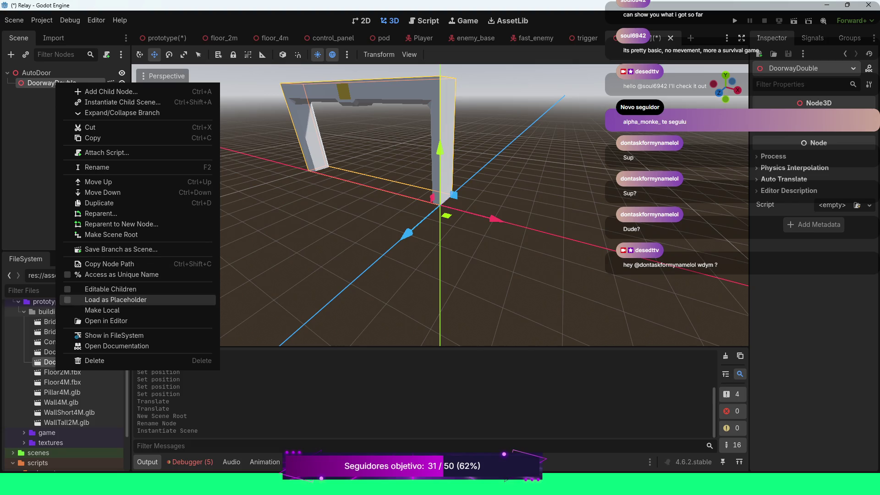
click(102, 310)
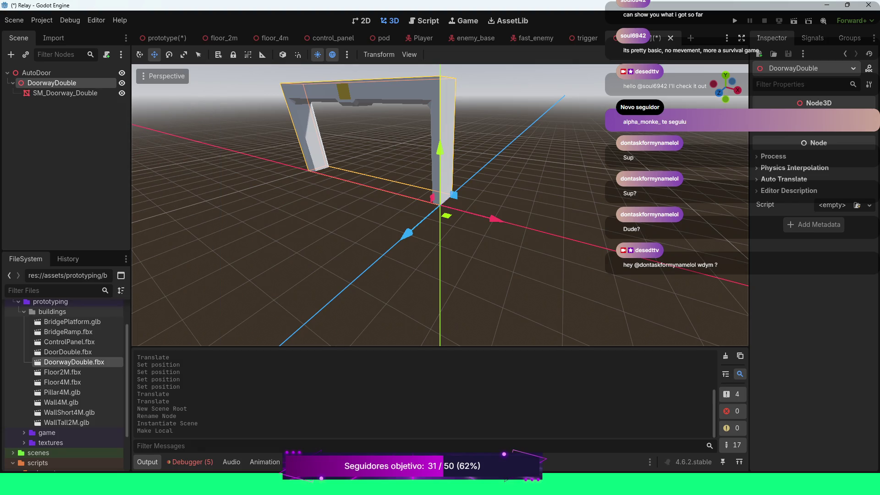
Add the DoorDouble model under AutoDoor and make it local.
drag(68, 352, 28, 73)
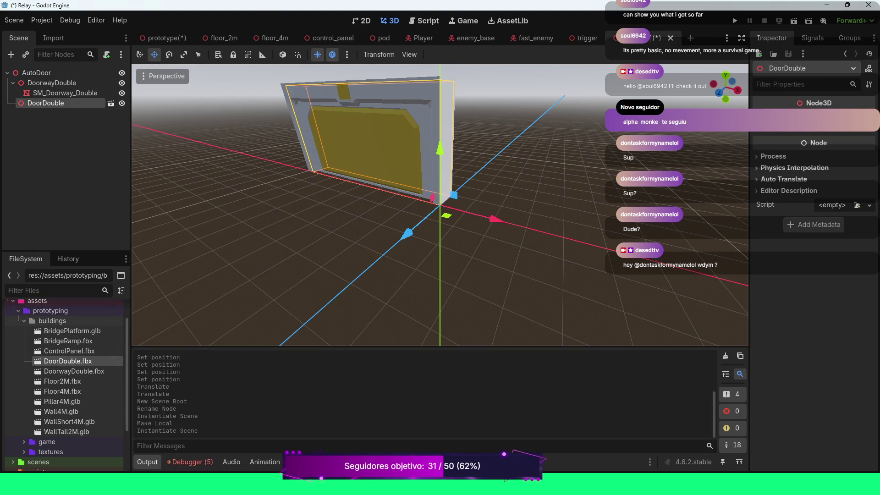
right_click(55, 103)
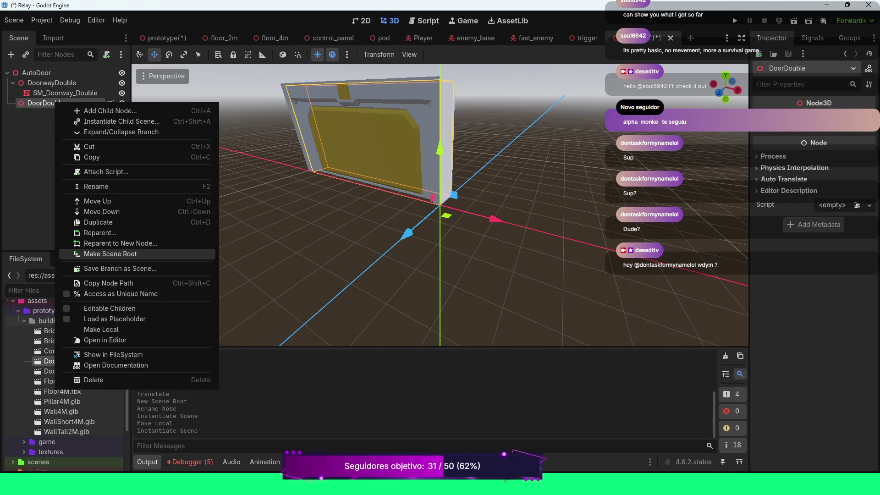
click(101, 329)
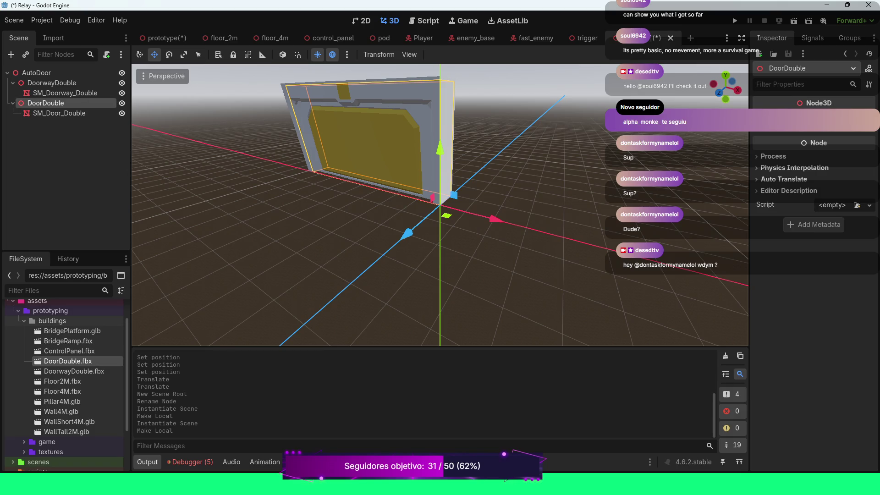
Collapse both model branches, reframe the door, select AutoDoor and save the scene.
click(13, 102)
click(13, 82)
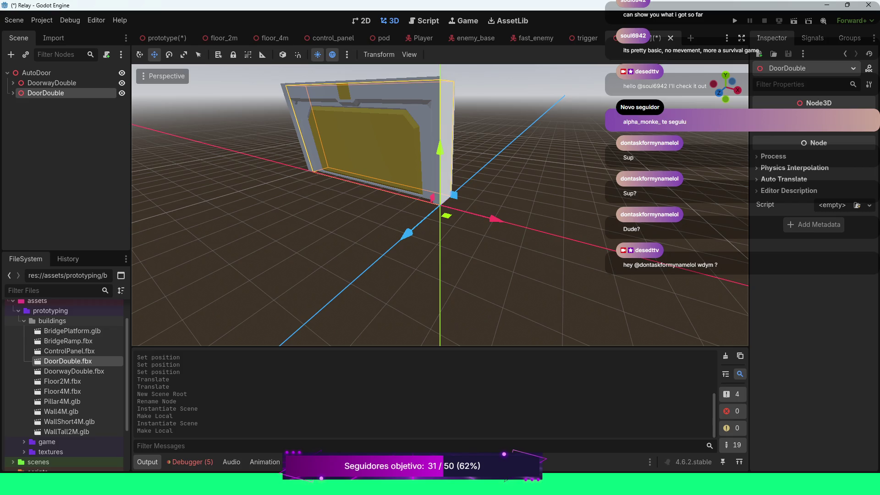
key(w)
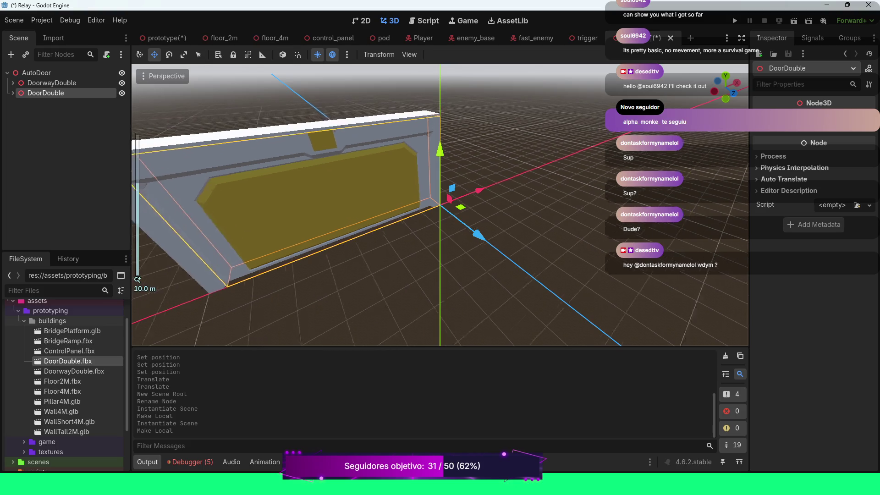
key(s)
key(w)
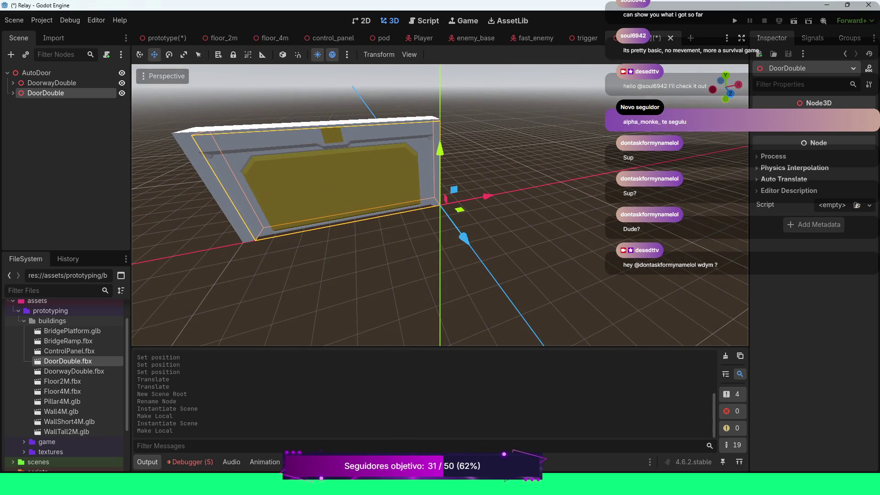
click(36, 73)
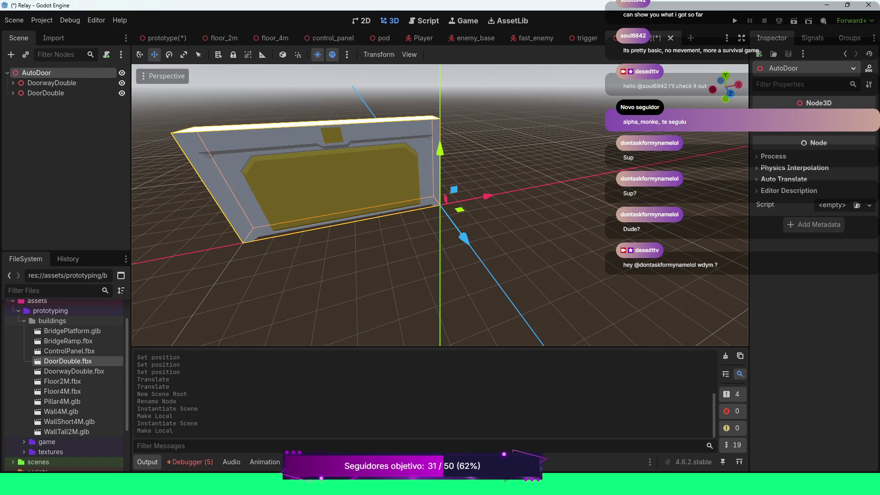
key(ctrl+s)
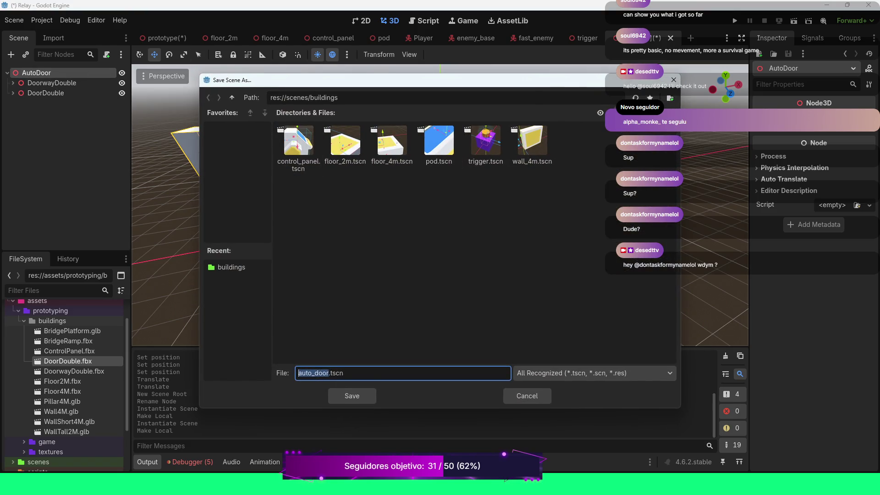
Confirm saving the scene as auto_door.tscn in res://scenes/buildings.
click(352, 396)
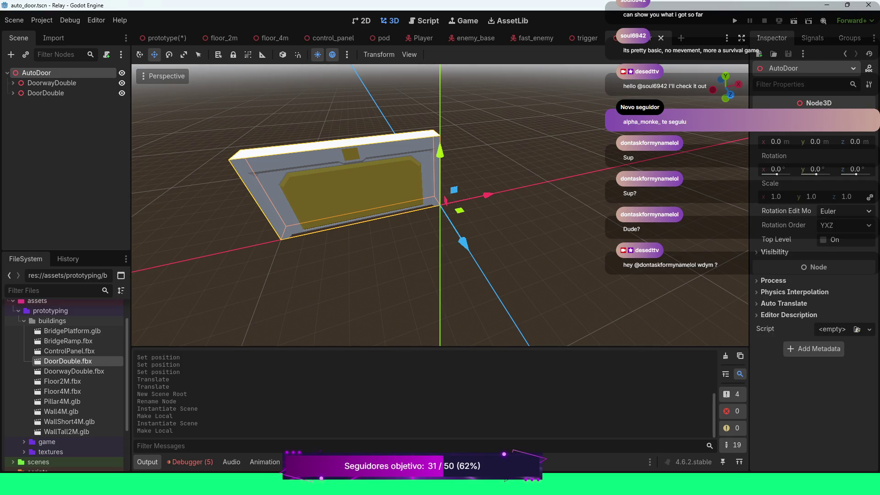
click(52, 83)
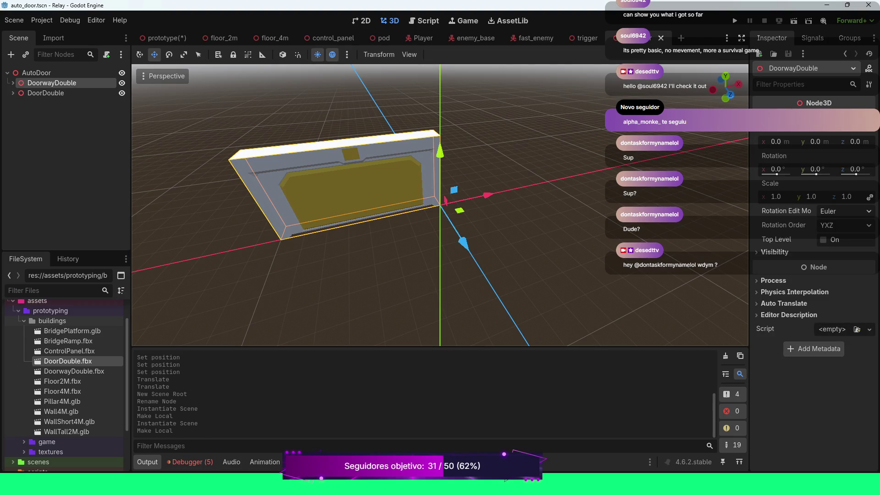
click(13, 92)
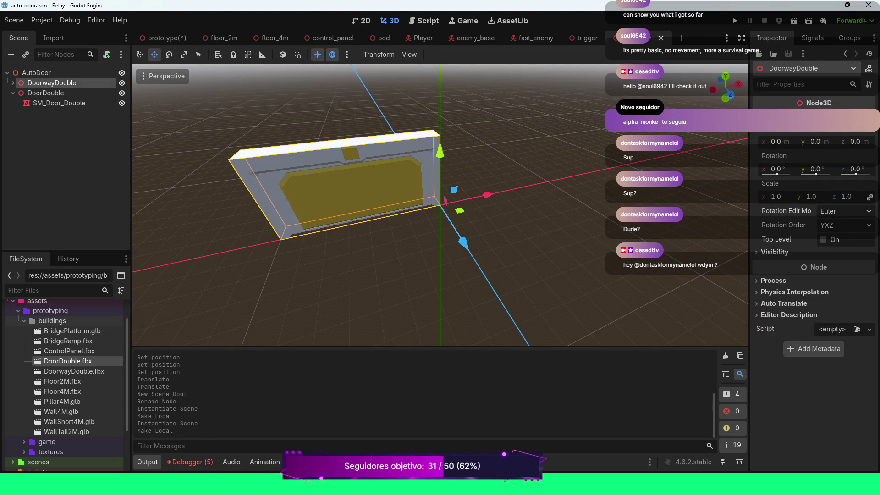
click(13, 82)
click(65, 92)
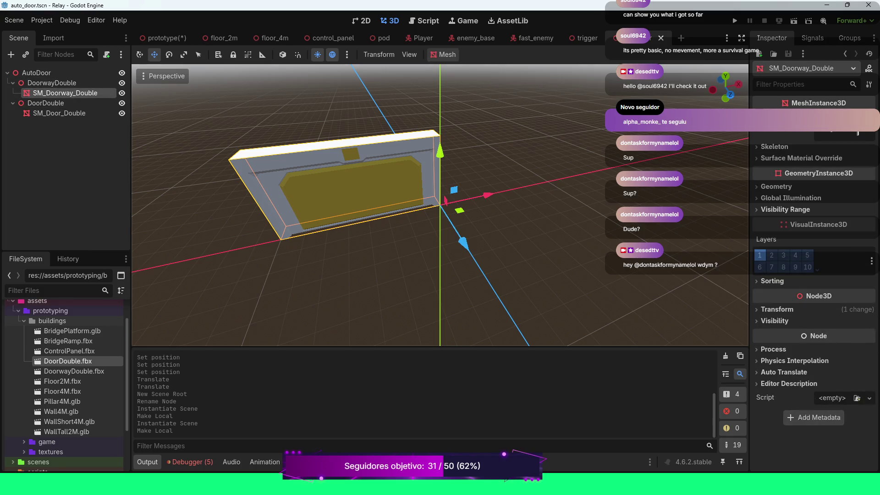
click(13, 82)
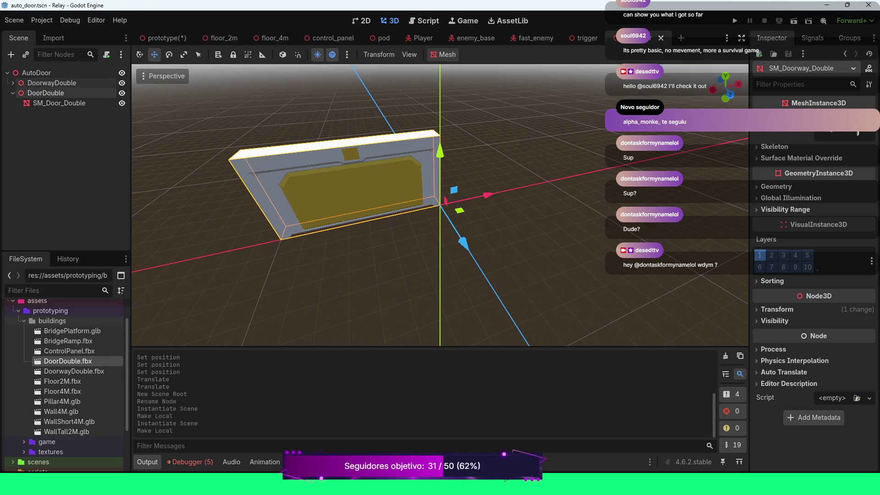
click(13, 93)
click(36, 72)
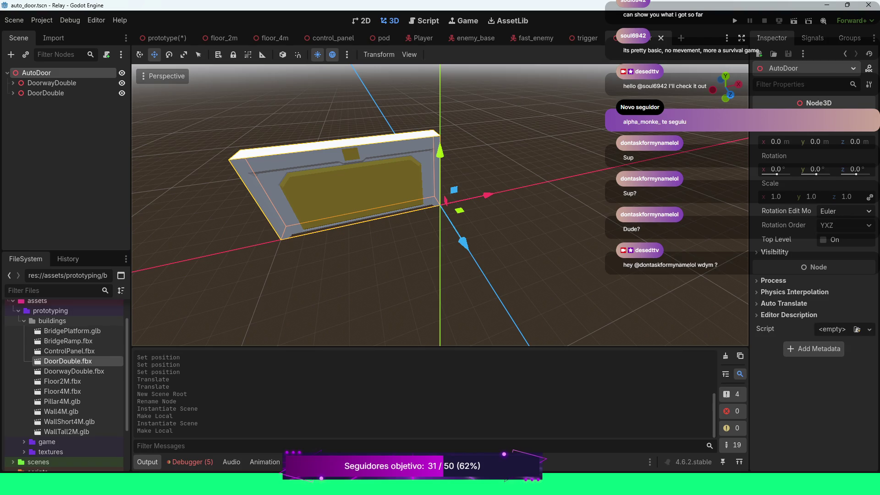
click(46, 93)
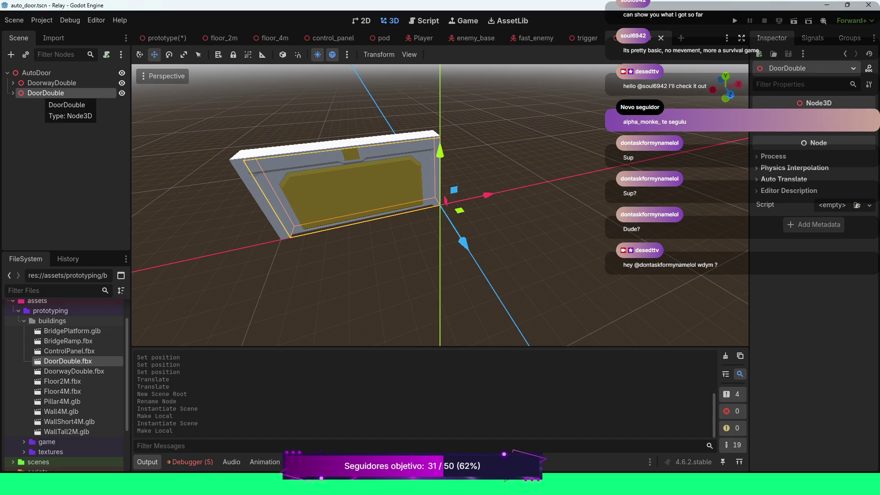
click(13, 93)
click(59, 103)
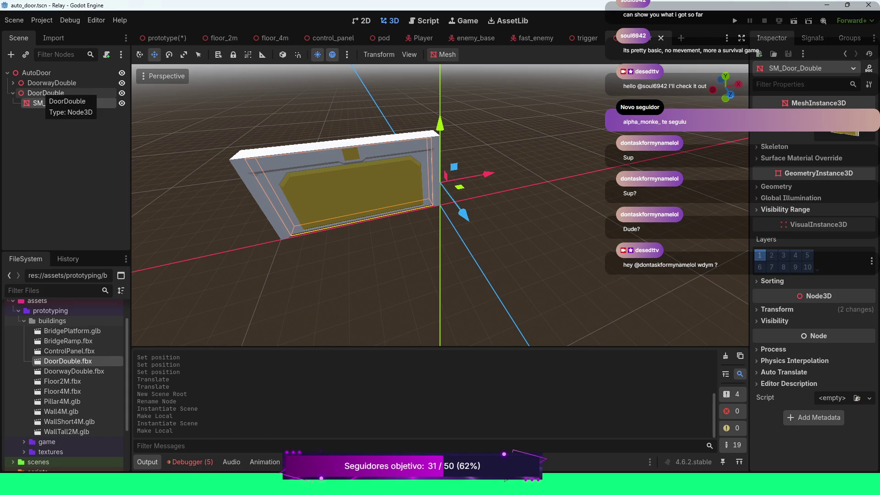
click(44, 94)
Add a StaticBody3D child to DoorDouble.
right_click(37, 93)
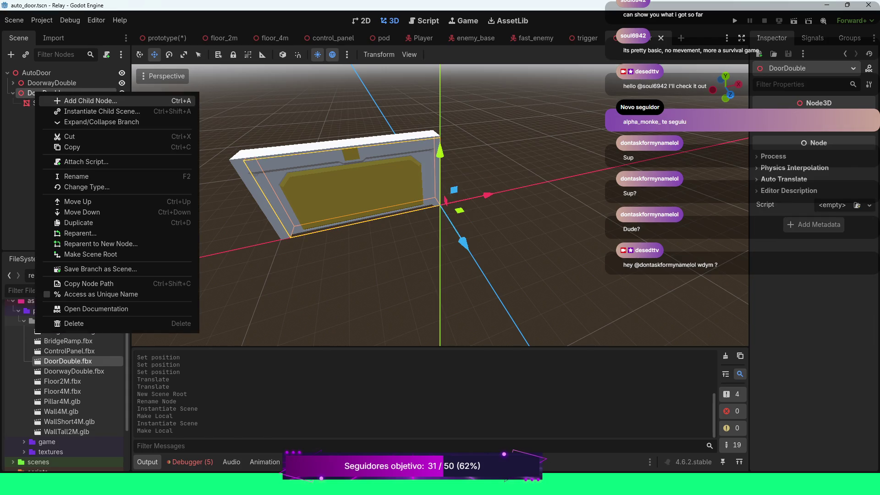
click(53, 101)
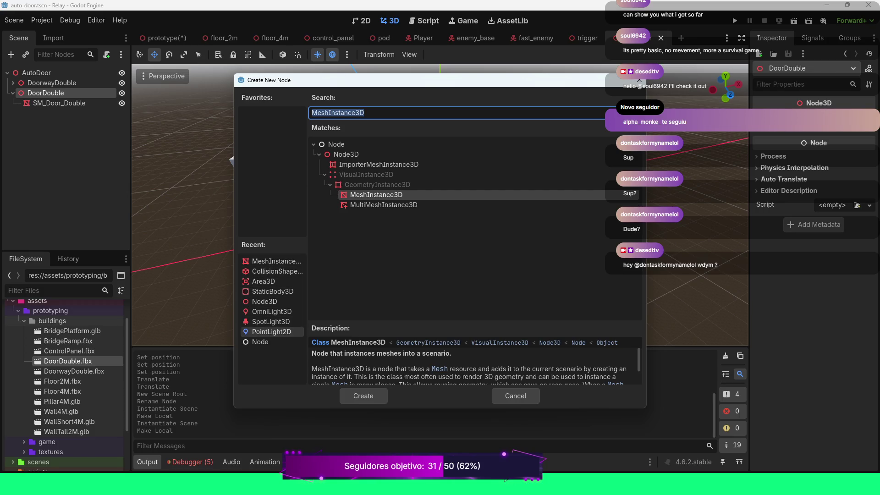
click(272, 291)
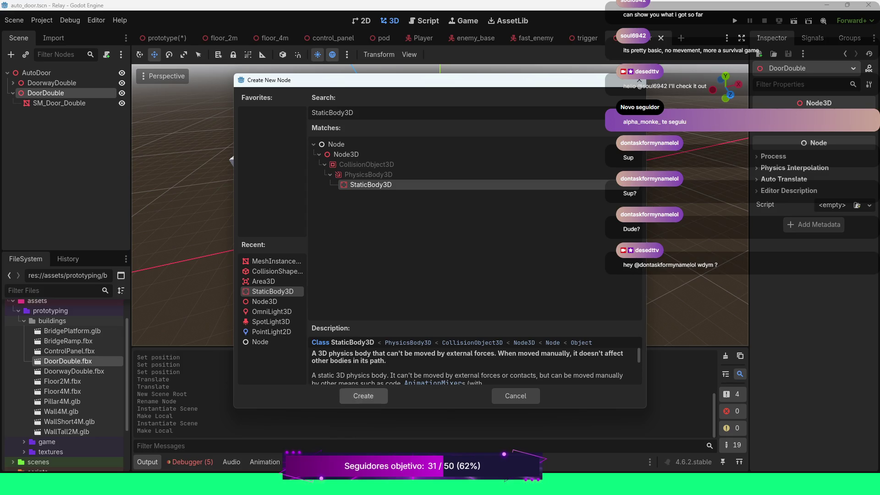
key(Return)
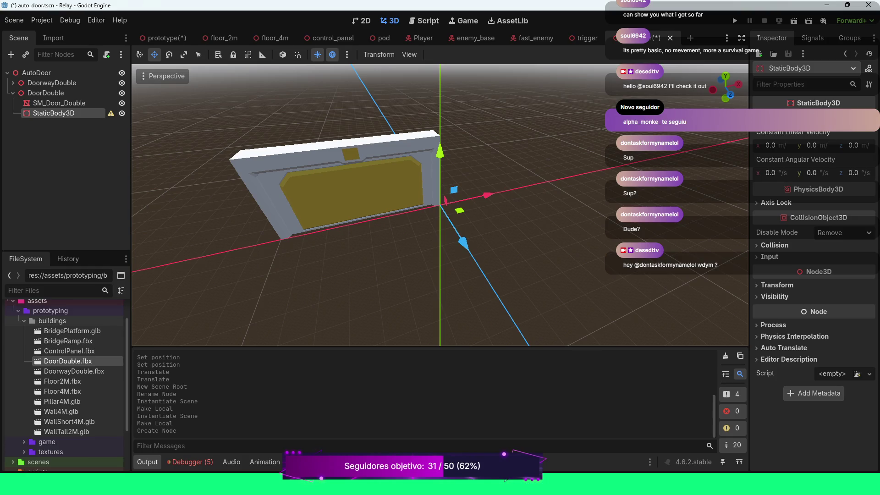
Add a CollisionShape3D child under the new StaticBody3D.
mouse_move(110, 114)
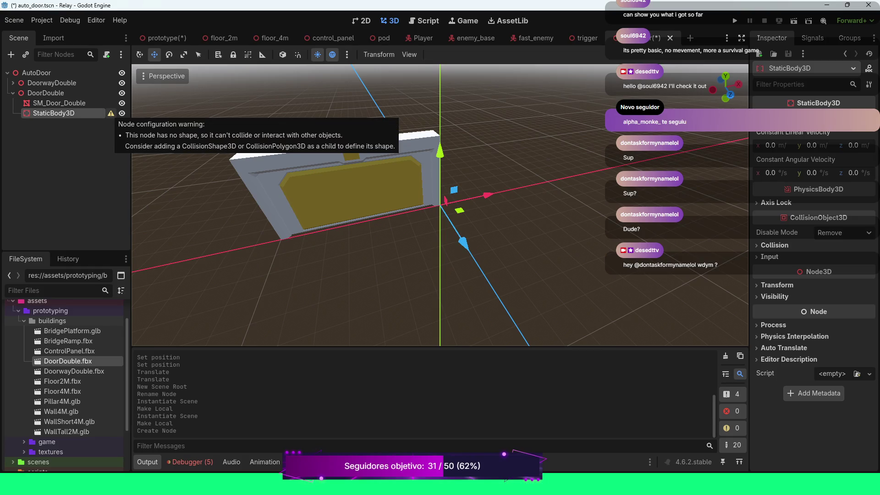
right_click(66, 114)
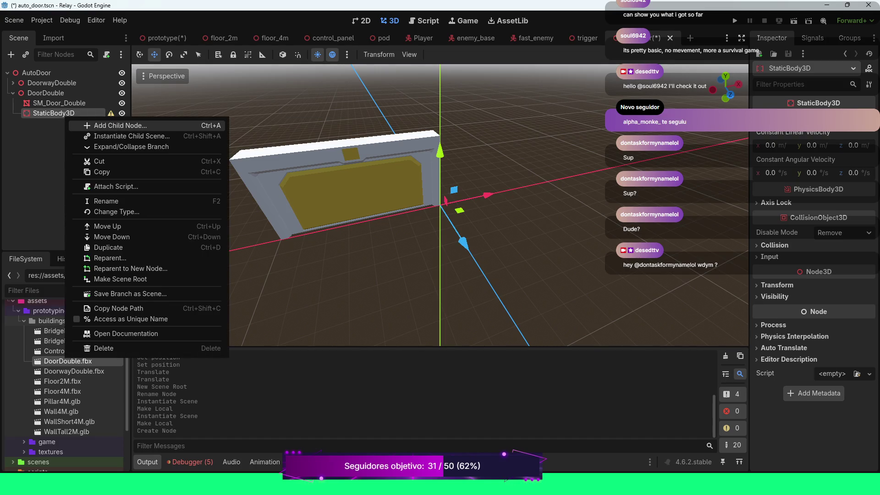
click(91, 125)
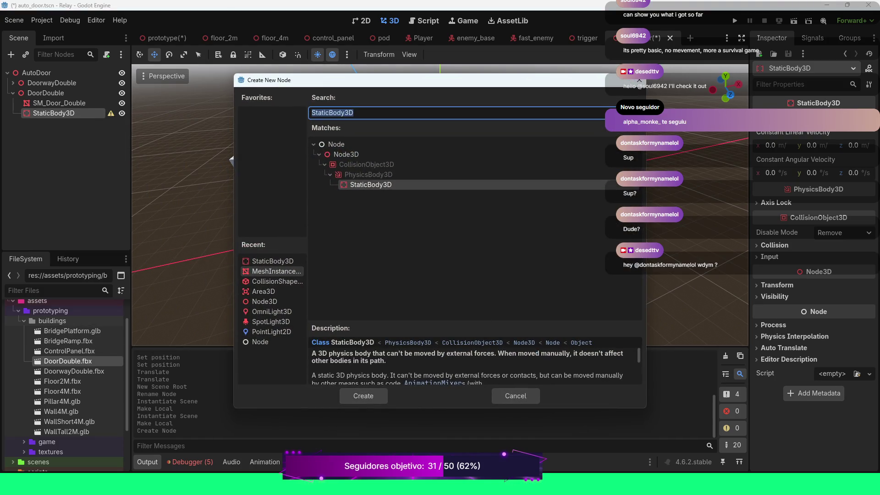
double_click(273, 281)
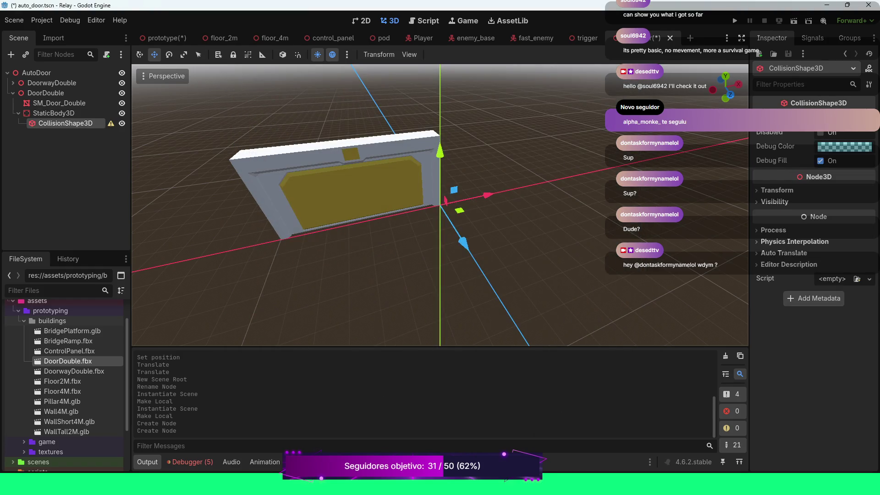
Assign a New BoxShape3D to the CollisionShape3D's Shape property.
click(845, 120)
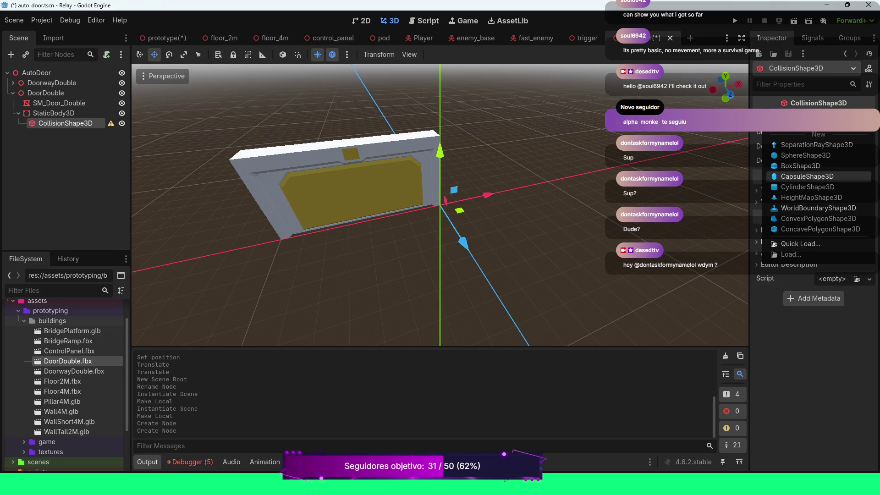
click(800, 166)
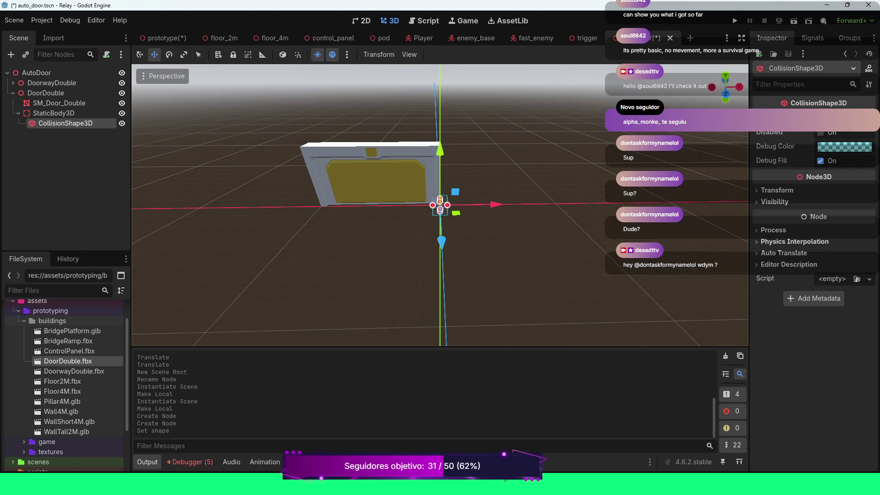
scroll(440, 205, up, 10)
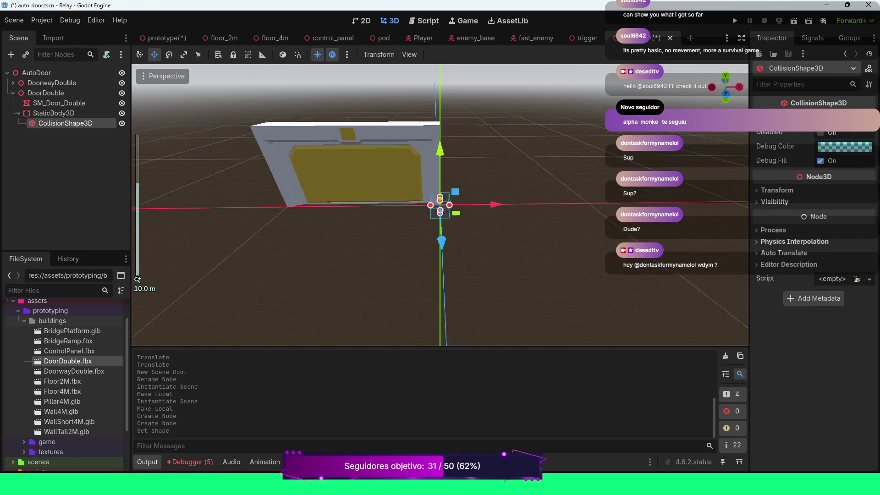
Raise the collision box to Y position 0.5.
drag(440, 204, 605, 218)
scroll(439, 206, down, 5)
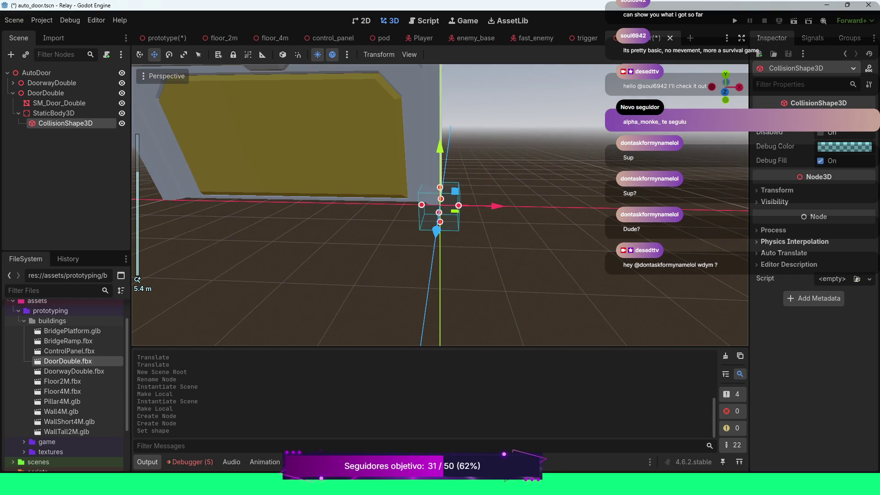
scroll(440, 206, down, 5)
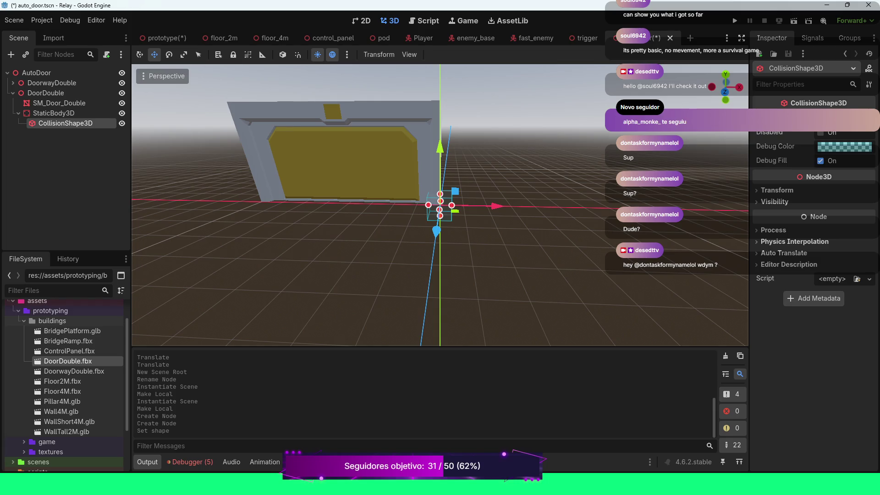
drag(439, 207, 357, 207)
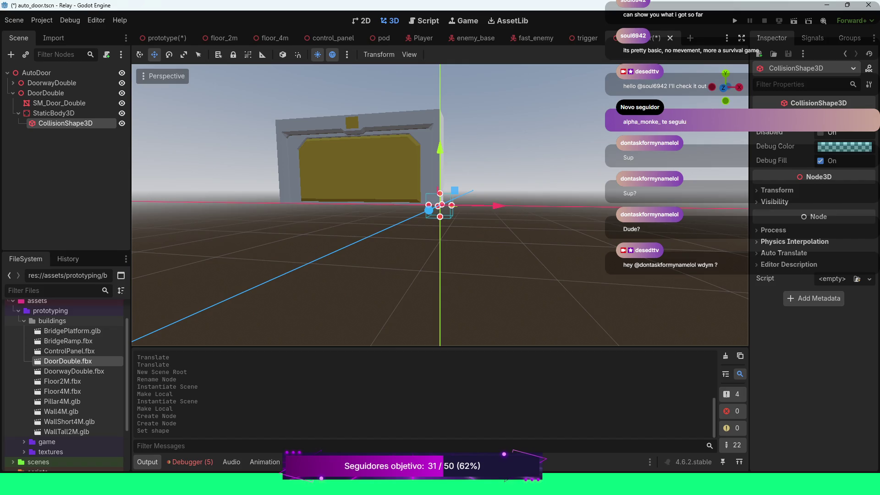
mouse_move(440, 147)
mouse_down()
mouse_move(440, 123)
mouse_move(440, 148)
mouse_up()
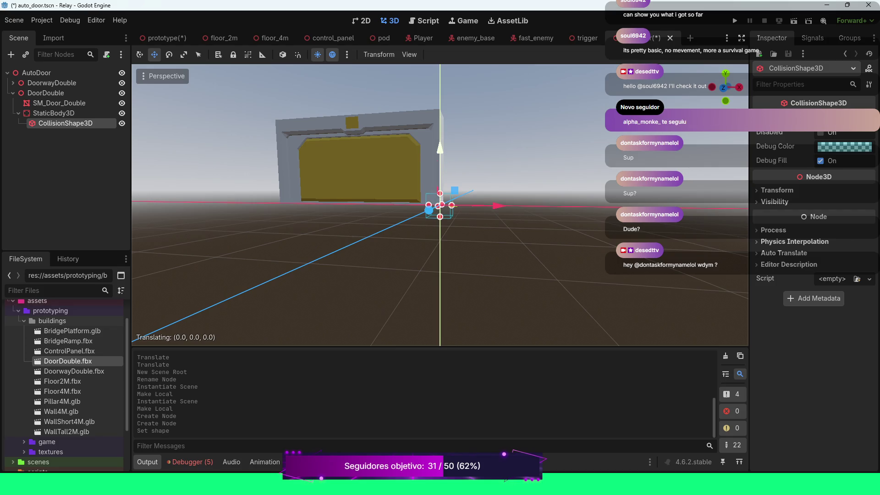
click(815, 215)
text(0.5)
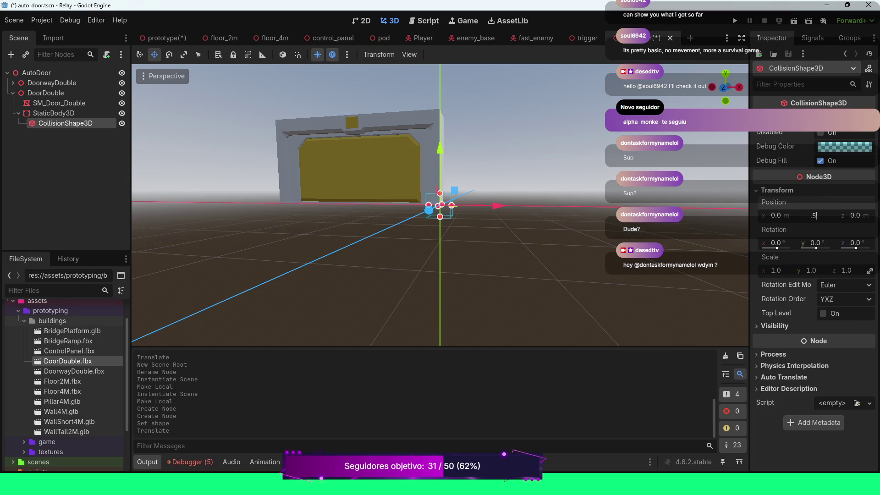
key(Return)
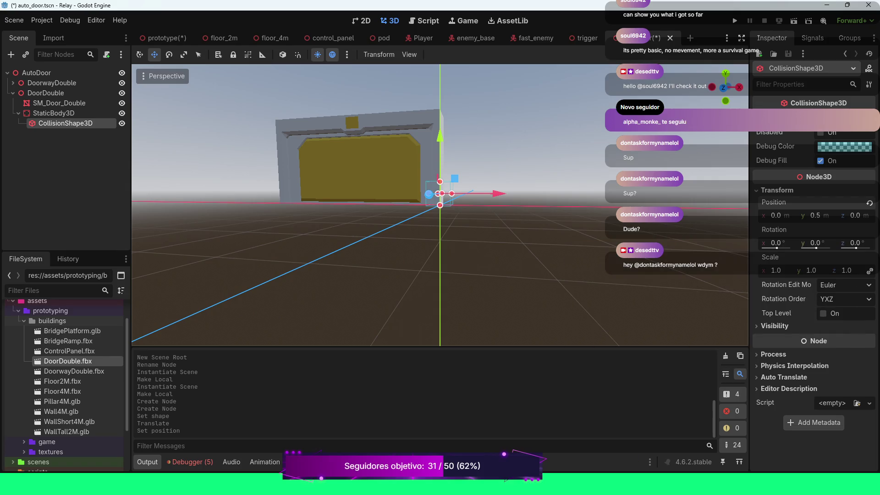
Move the collision box back to Z position -0.5.
scroll(439, 204, up, 5)
mouse_move(439, 205)
mouse_down()
mouse_move(499, 231)
mouse_move(421, 225)
mouse_up()
scroll(440, 205, down, 3)
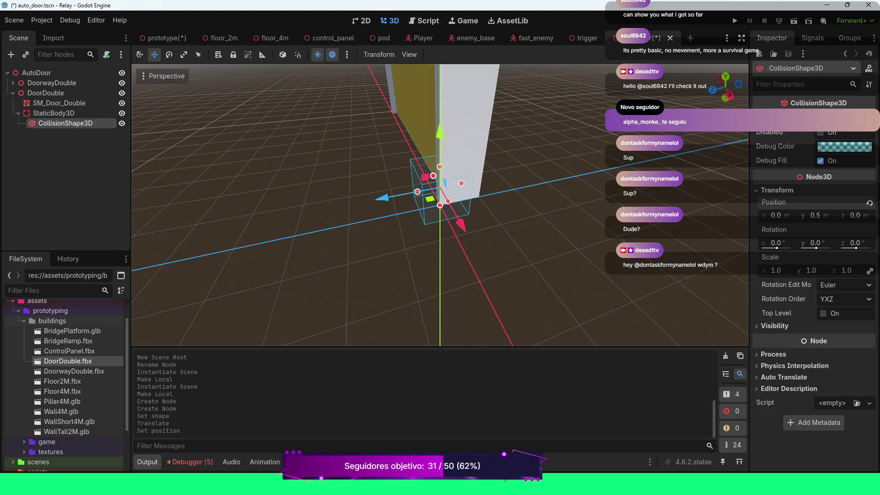
drag(382, 197, 406, 193)
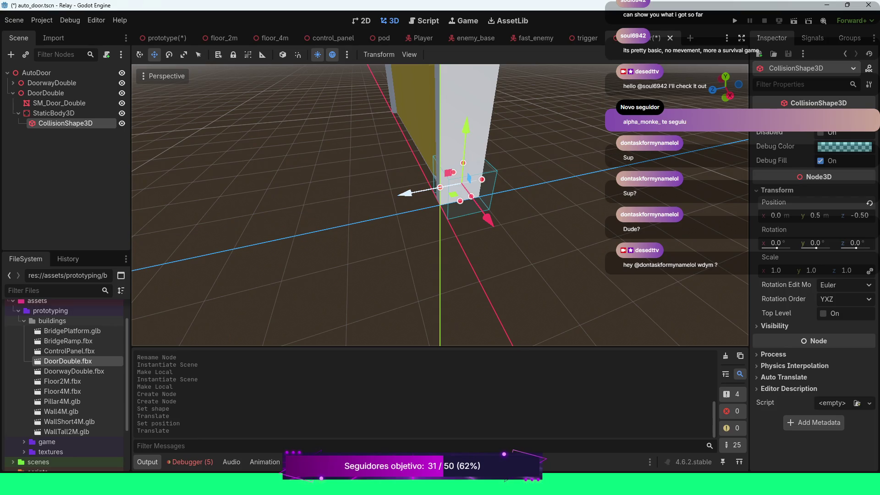
click(859, 216)
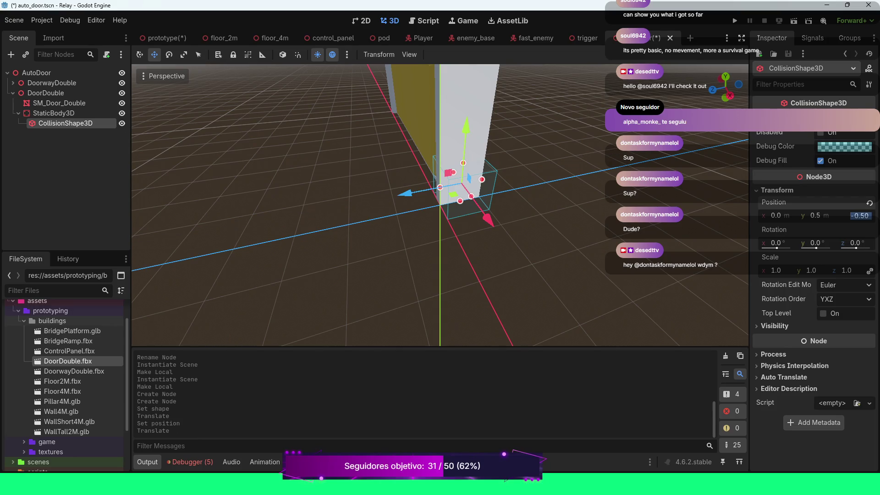
text(-0.)
text(5)
key(Return)
Slide the collision box to X position -1 at the door's edge.
drag(321, 206, 458, 206)
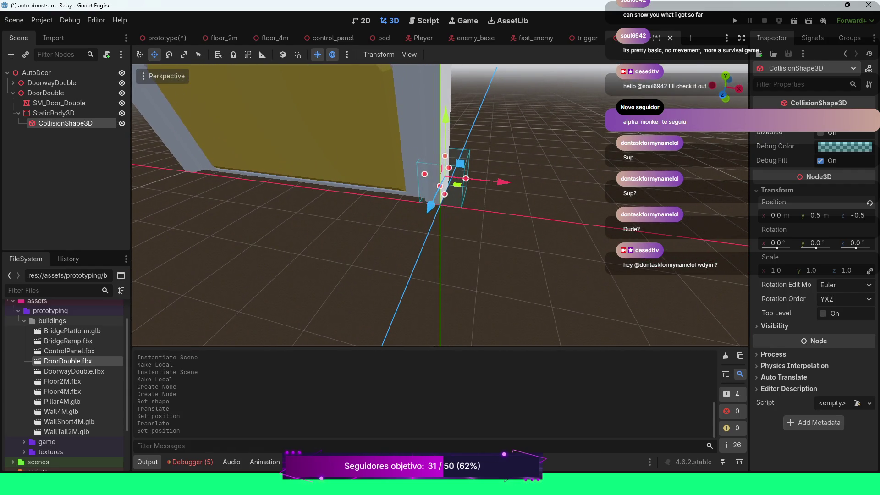
drag(499, 181, 453, 177)
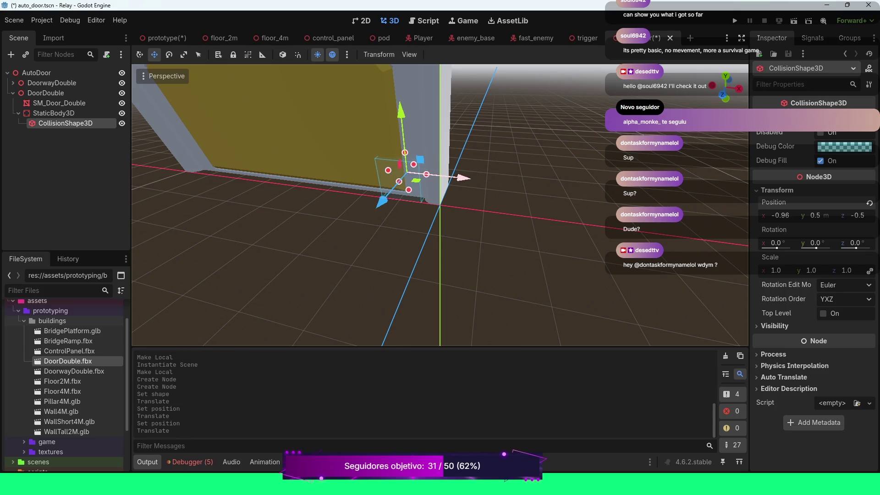
click(780, 215)
text(-1)
key(Return)
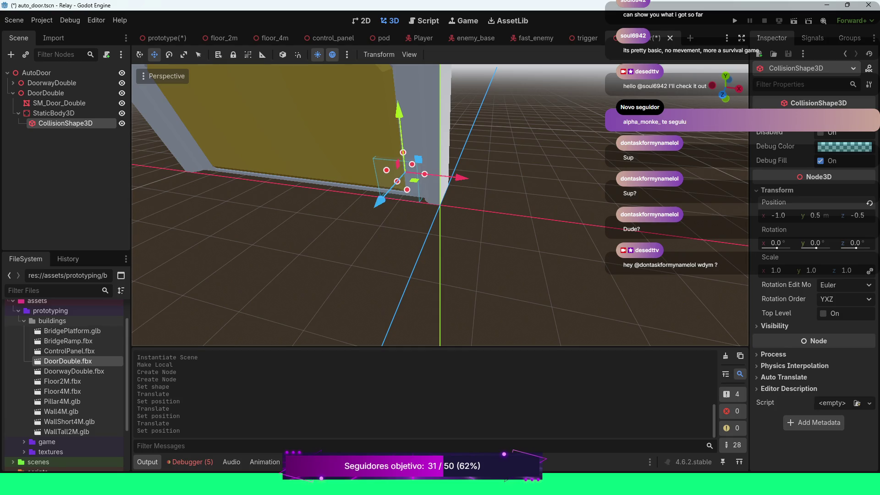
Duplicate the positioned collision box into CollisionShape3D2.
drag(439, 207, 252, 183)
scroll(440, 205, up, 2)
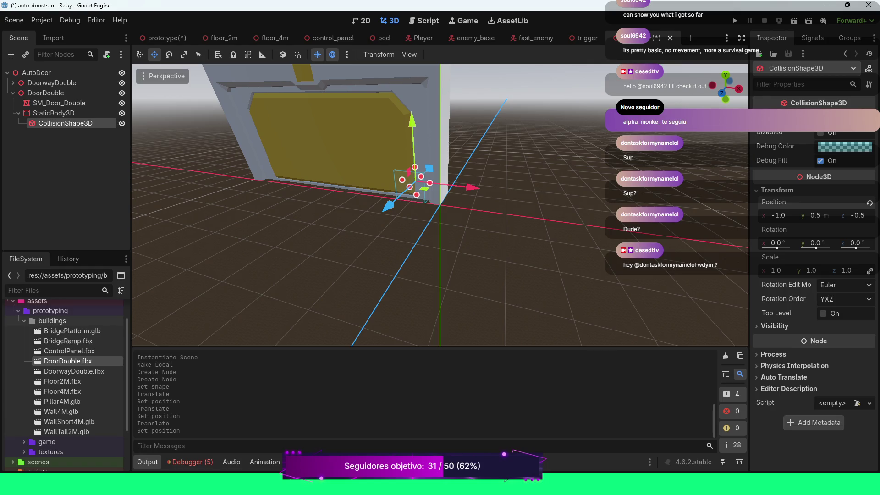
key(ctrl+d)
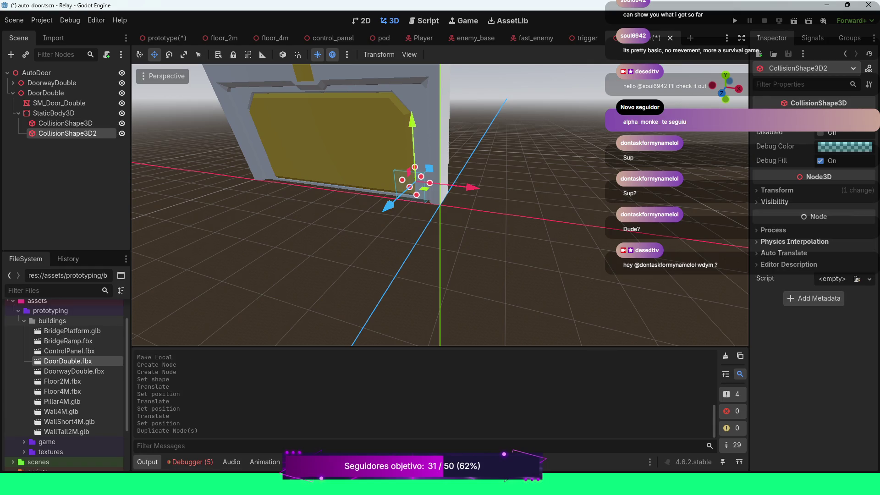
Build a row of seven collision boxes by duplicating copies and shifting them along X.
drag(470, 187, 347, 173)
key(ctrl+d)
key(ctrl+d)
key(ctrl+d)
key(ctrl+d)
scroll(320, 193, up, 3)
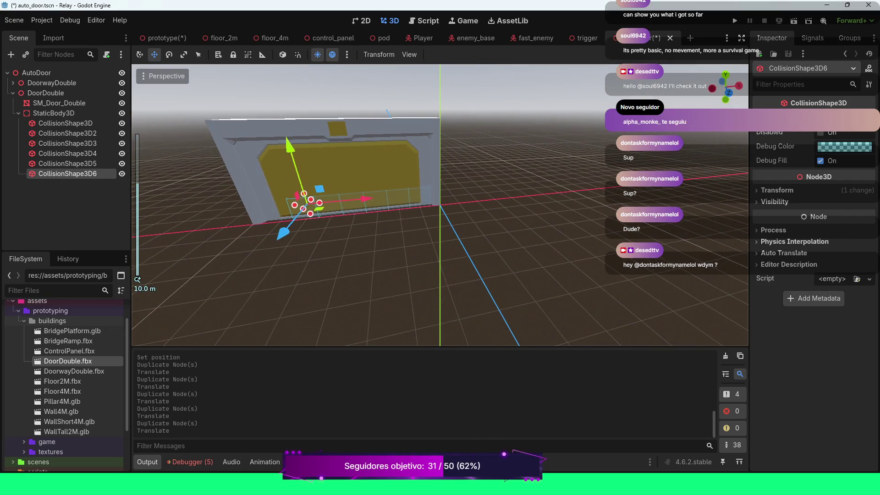
scroll(321, 192, up, 2)
key(ctrl+d)
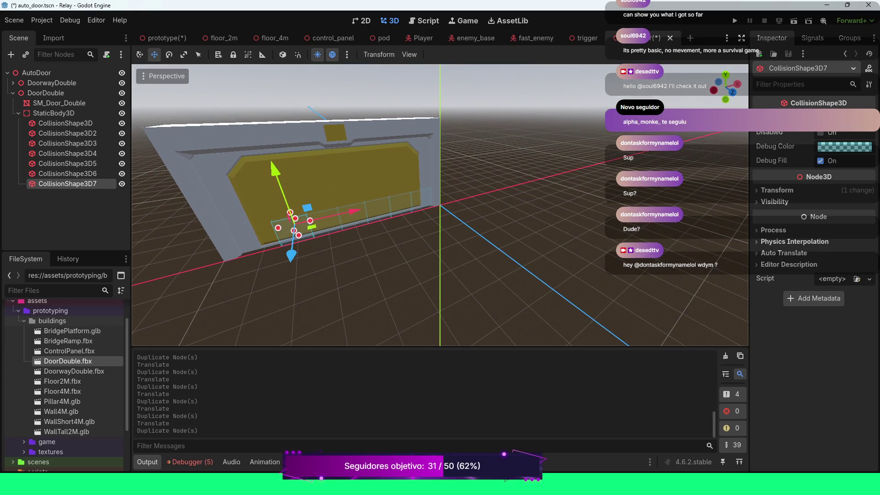
drag(353, 212, 317, 222)
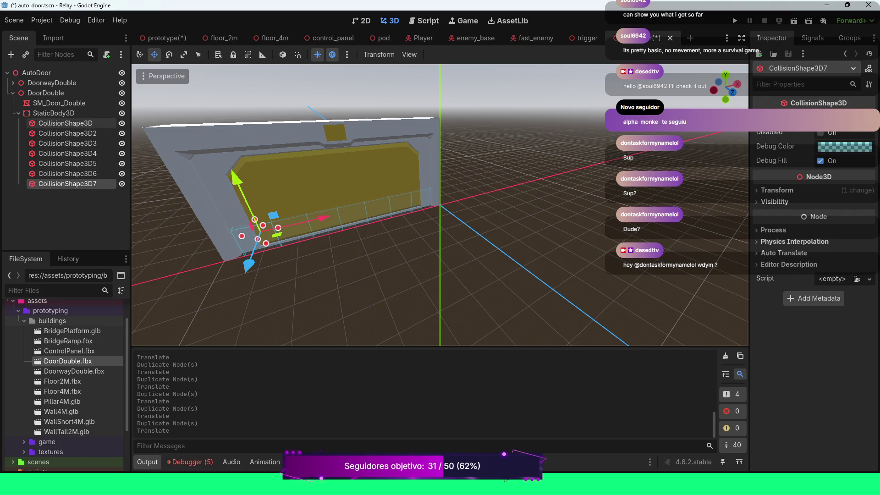
Select the whole row, duplicate it twice and lift each copy higher along Y.
click(65, 123)
shift+click(67, 183)
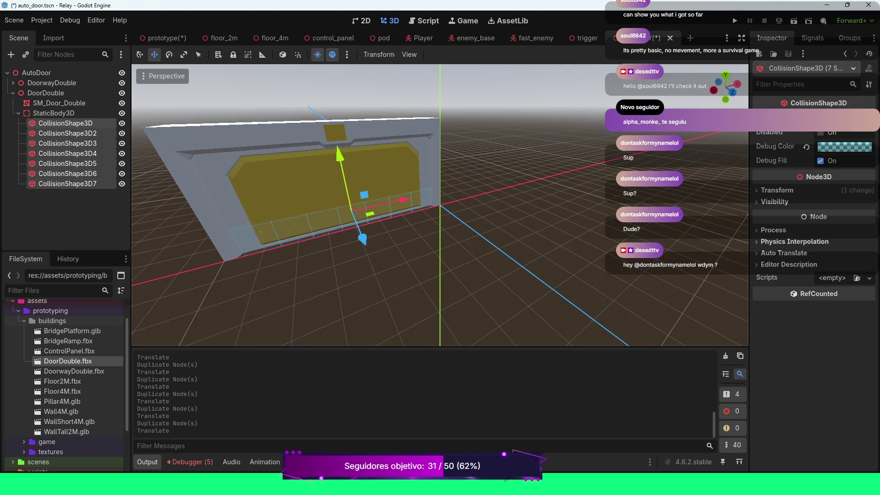
key(ctrl+d)
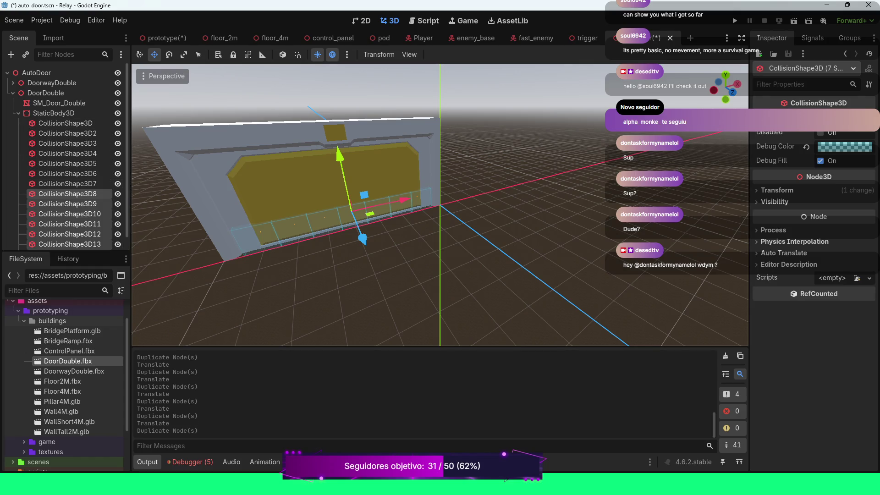
drag(341, 169, 336, 141)
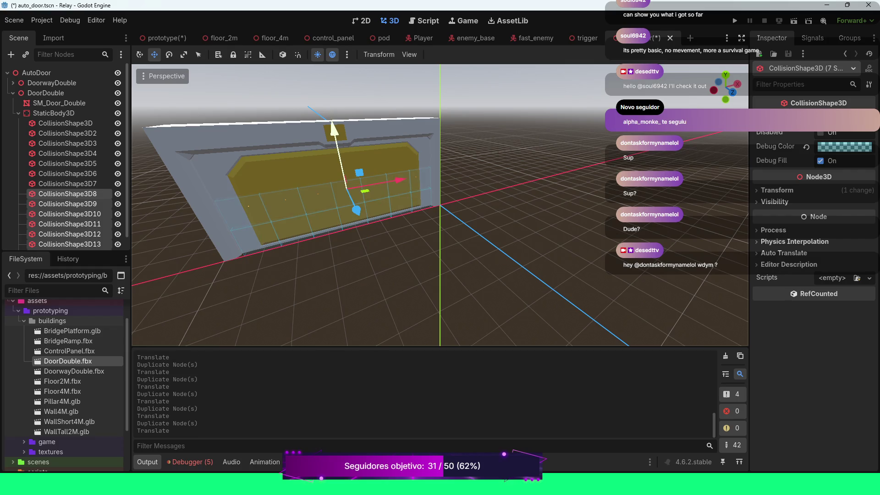
key(ctrl+d)
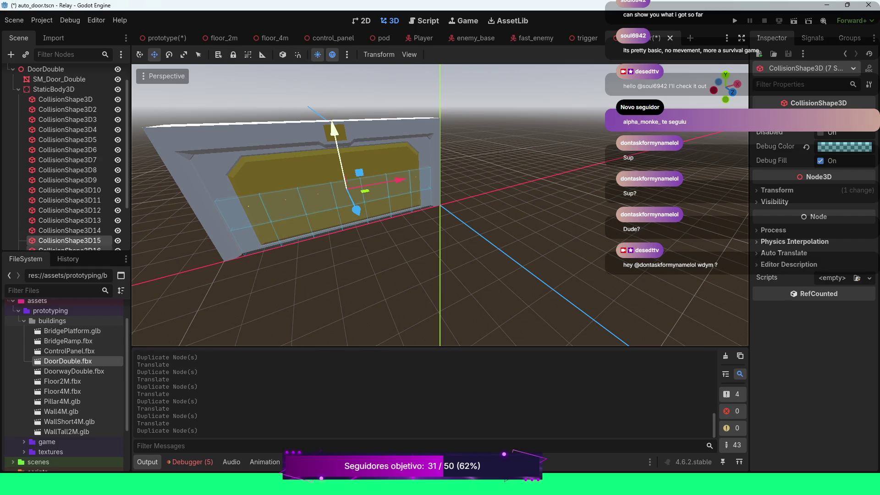
drag(334, 130, 329, 98)
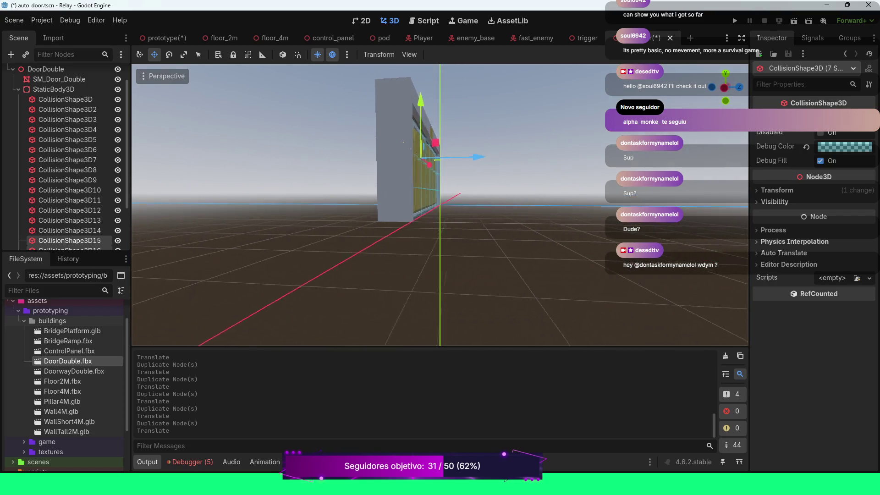
scroll(440, 205, down, 5)
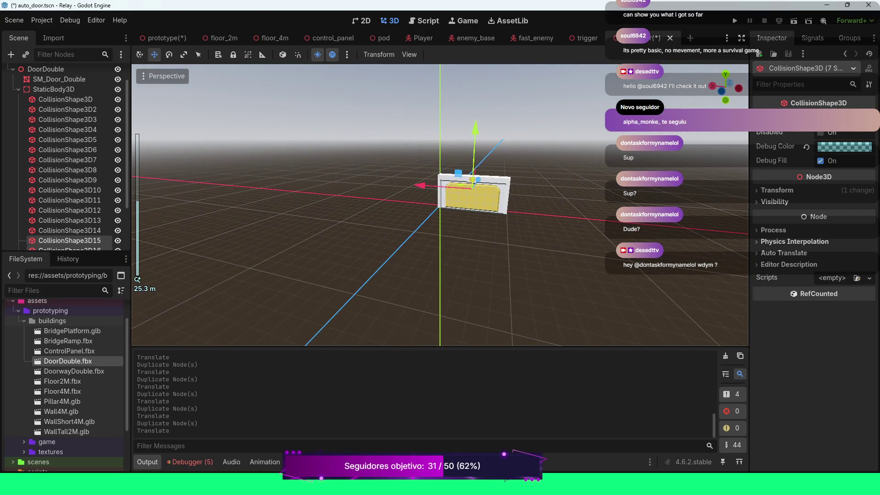
click(18, 90)
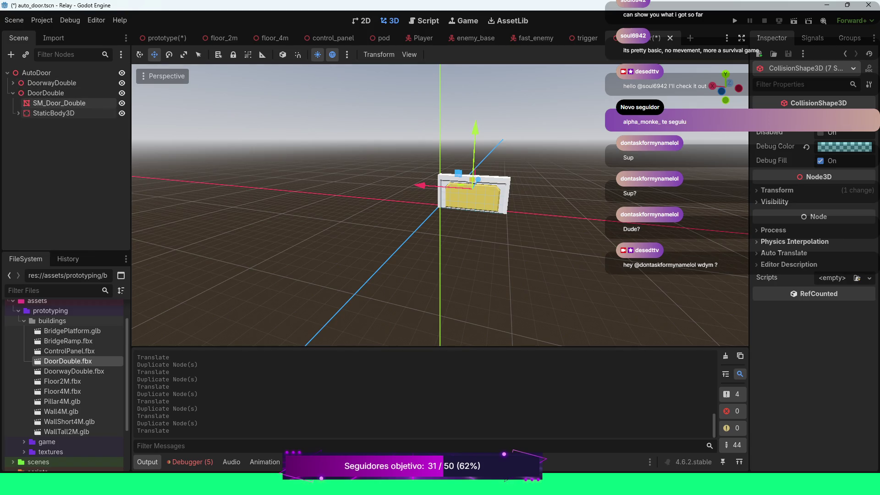
click(13, 93)
scroll(440, 205, up, 5)
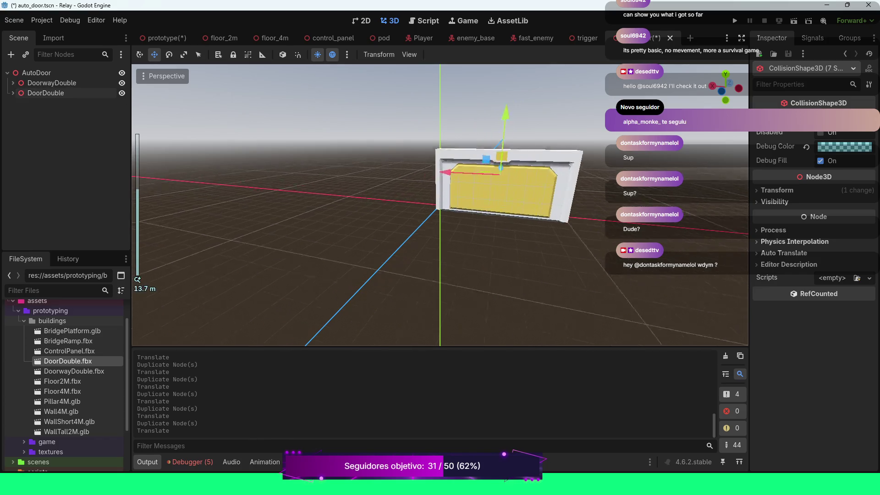
scroll(439, 205, up, 8)
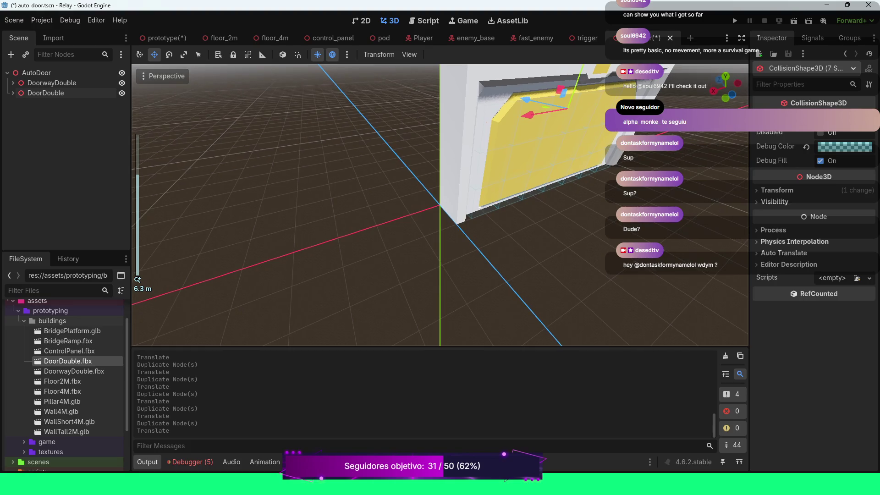
key(KP_4)
key(KP_4)
key(KP_4)
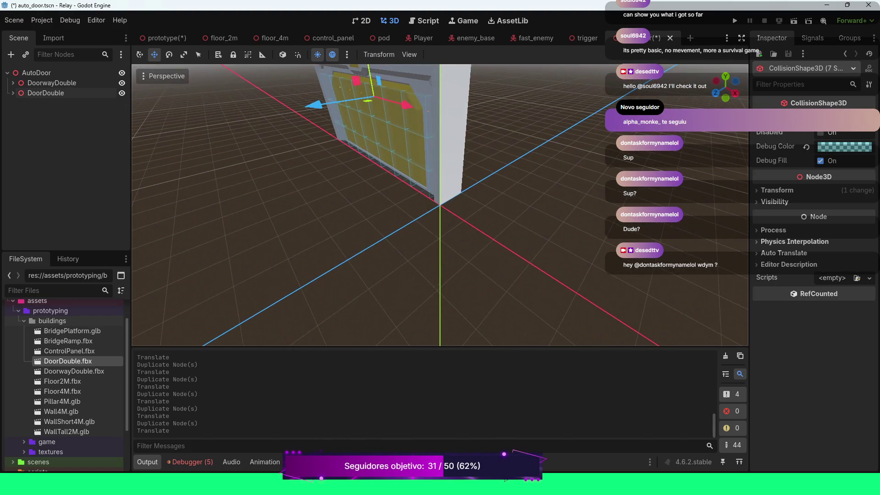
key(KP_4)
key(KP_4)
key(KP_4)
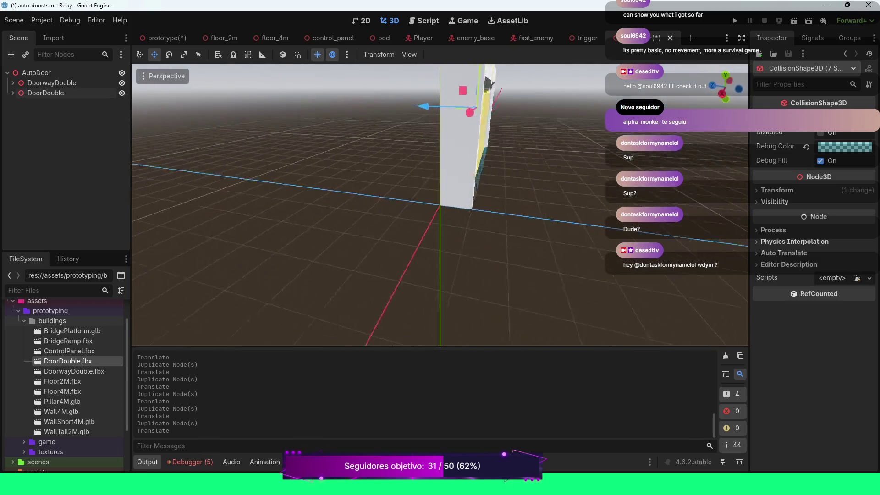
key(KP_4)
key(KP_4)
key(KP_4)
key(KP_6)
key(KP_6)
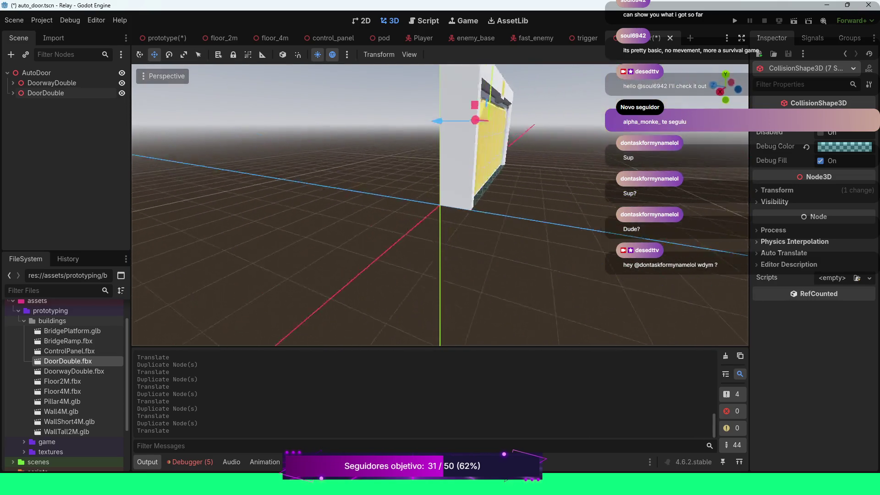
key(KP_4)
key(KP_4)
key(KP_4)
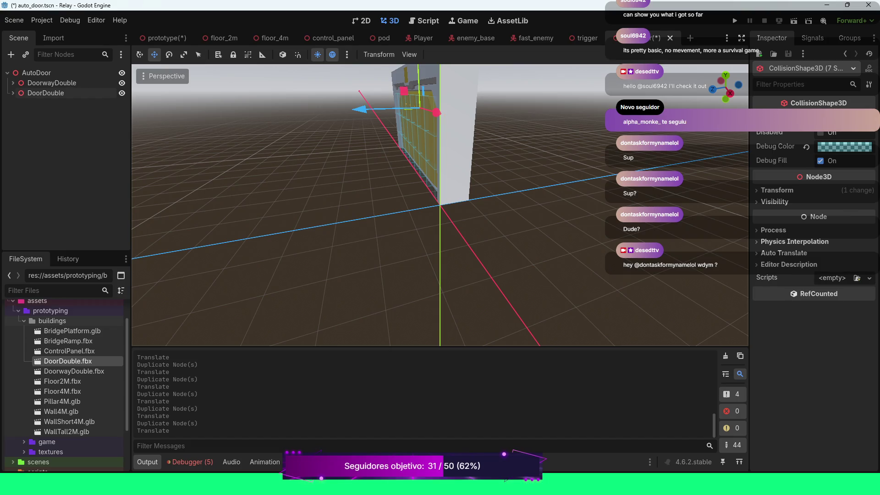
key(KP_4)
key(KP_4)
key(KP_4)
scroll(440, 204, down, 3)
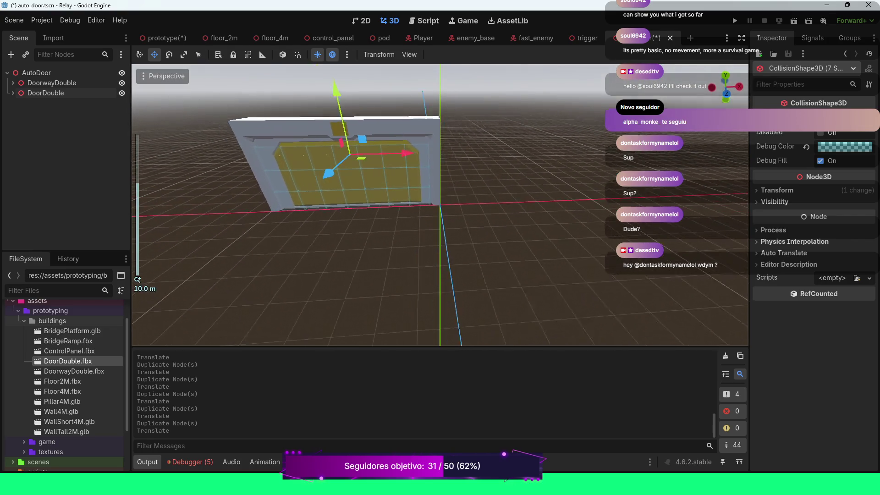
key(KP_4)
key(KP_4)
key(KP_4)
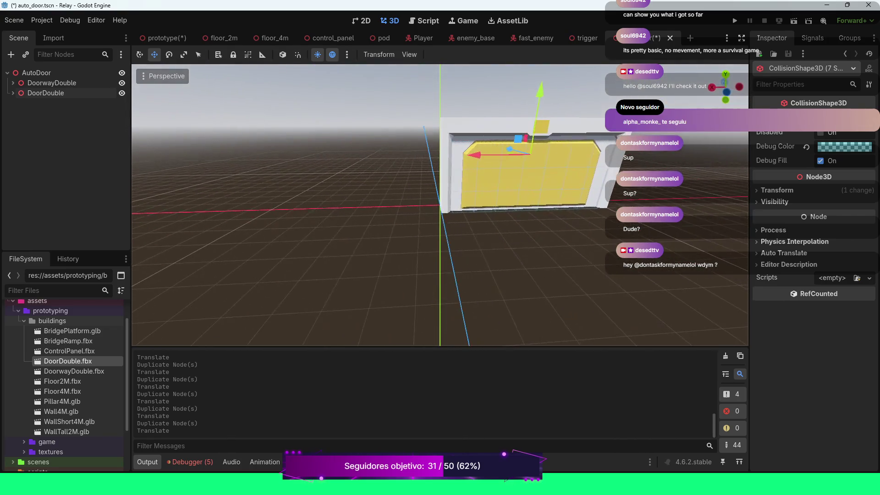
click(51, 83)
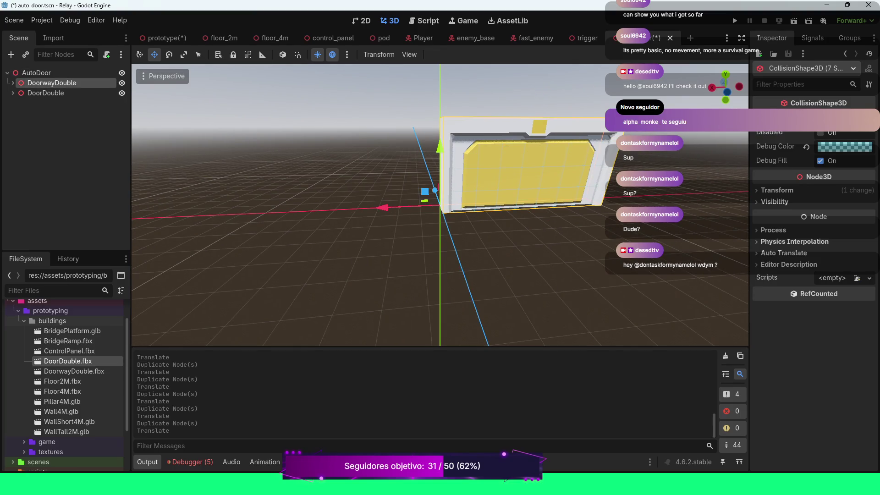
click(13, 93)
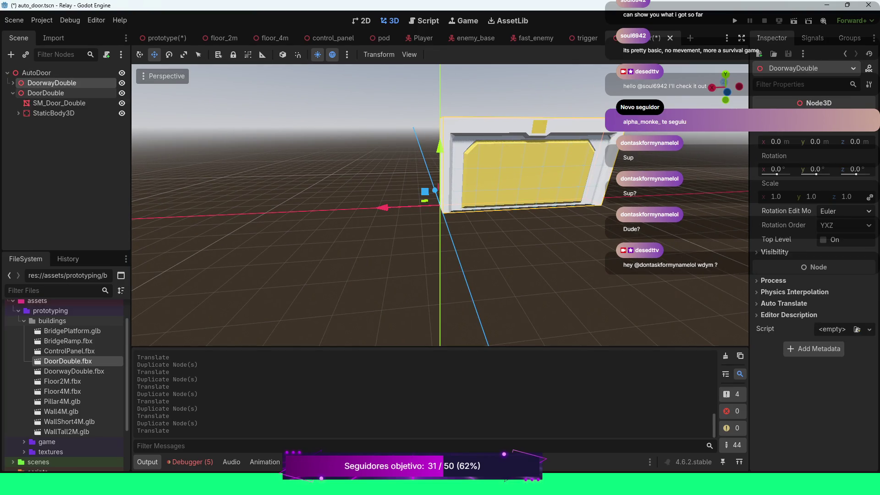
click(19, 113)
click(18, 112)
click(13, 92)
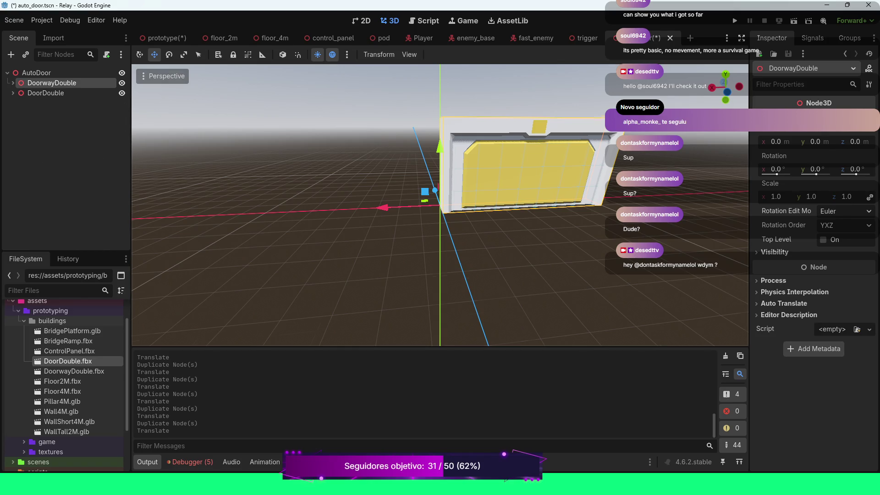
scroll(440, 204, up, 5)
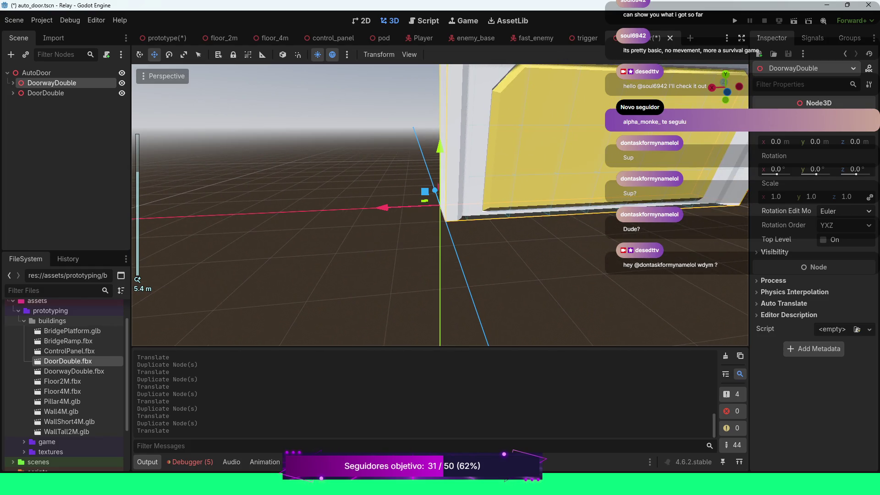
click(13, 93)
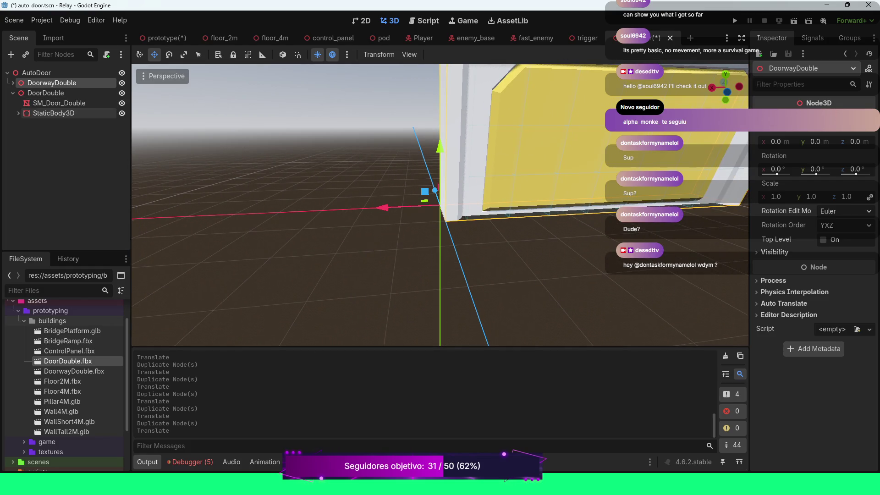
click(18, 113)
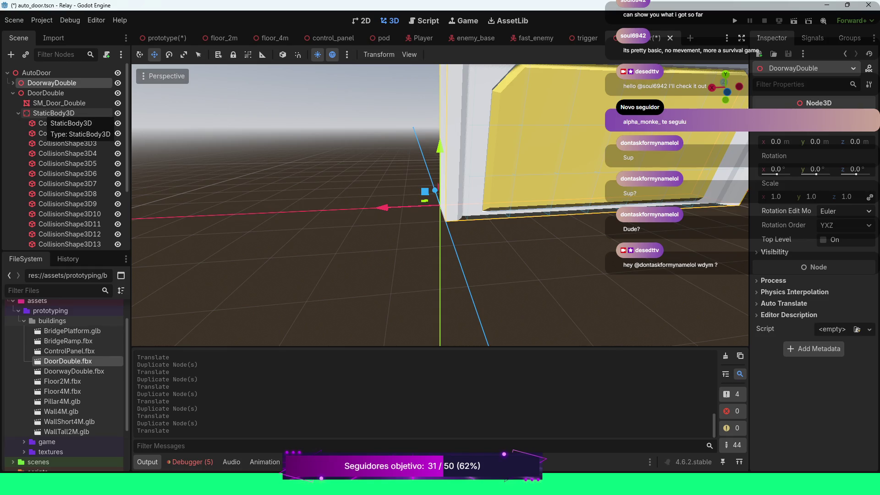
click(18, 113)
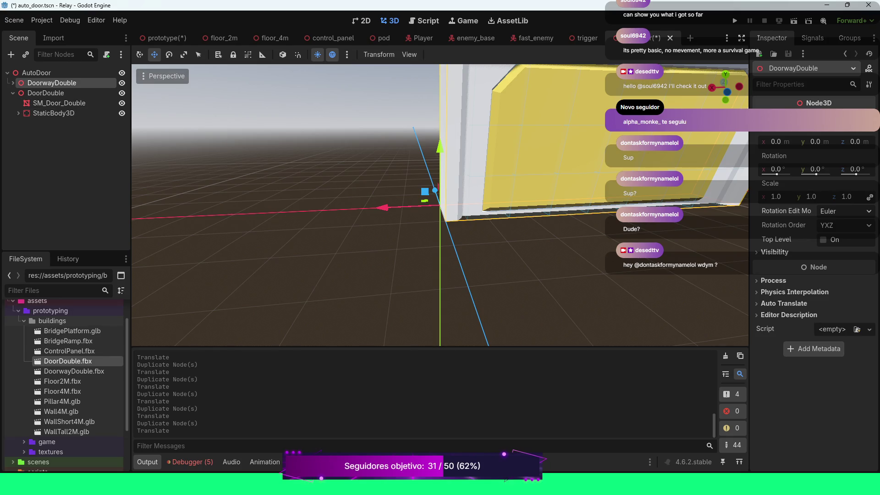
click(13, 93)
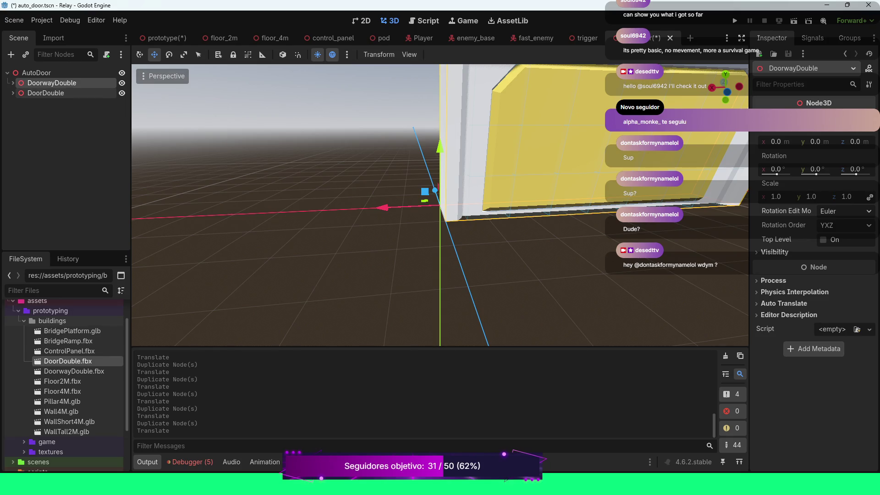
scroll(137, 279, down, 5)
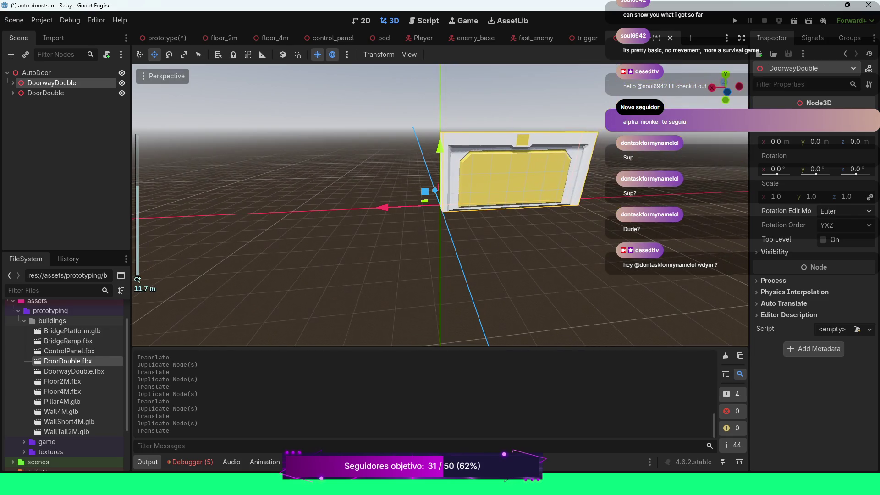
drag(137, 279, 208, 265)
drag(725, 87, 701, 89)
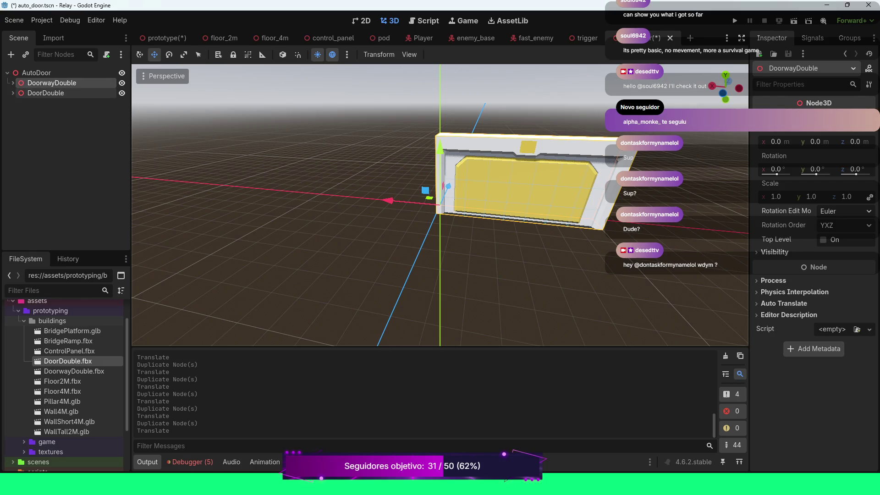
click(13, 92)
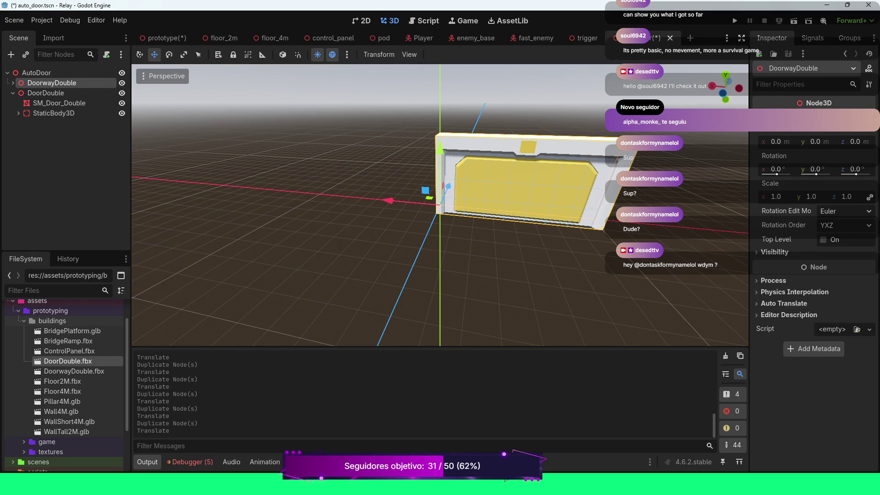
click(13, 93)
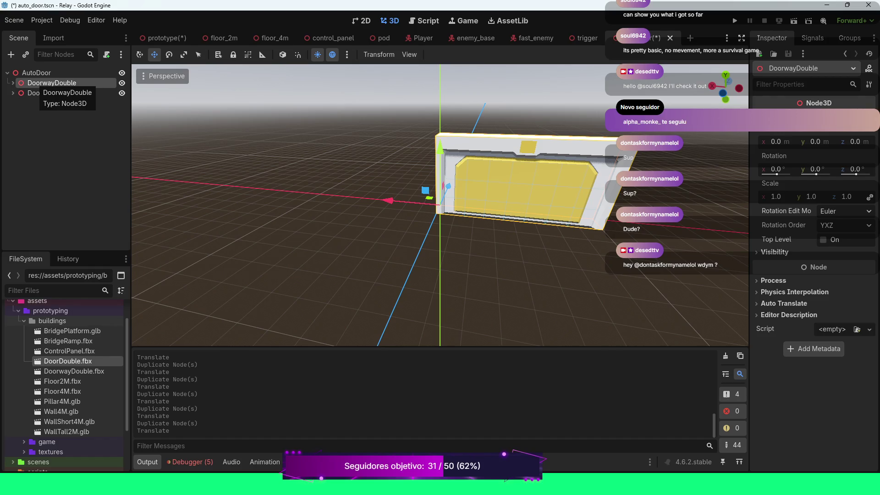
right_click(37, 82)
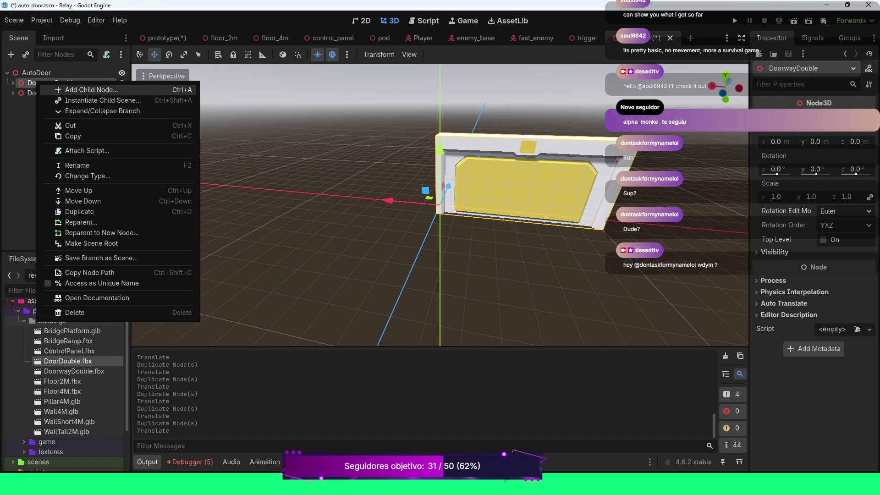
Add a StaticBody3D under DoorwayDouble.
click(92, 90)
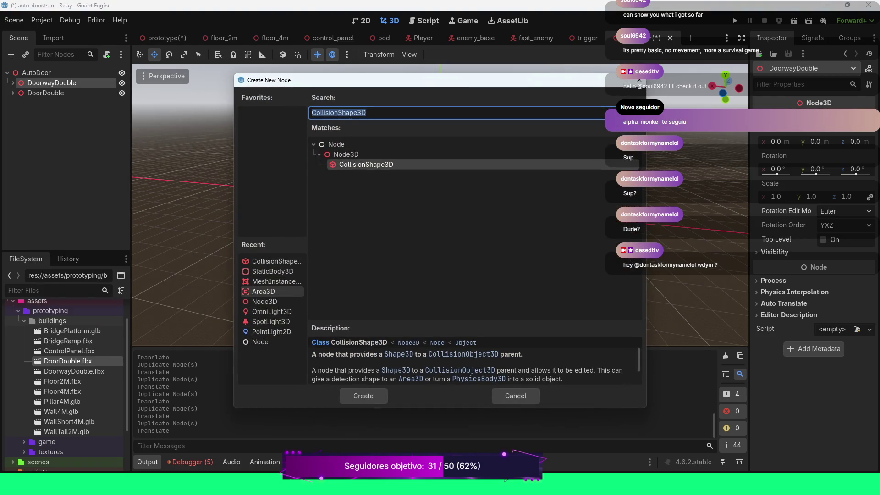
double_click(273, 270)
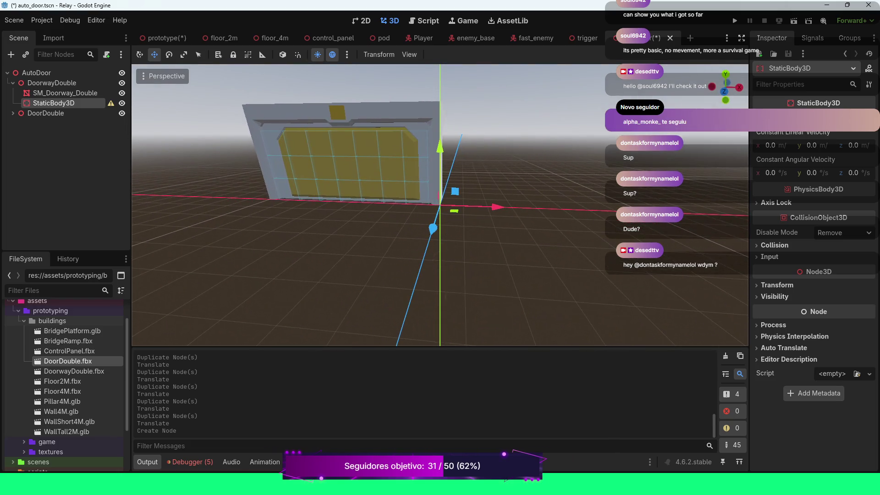
scroll(440, 206, up, 3)
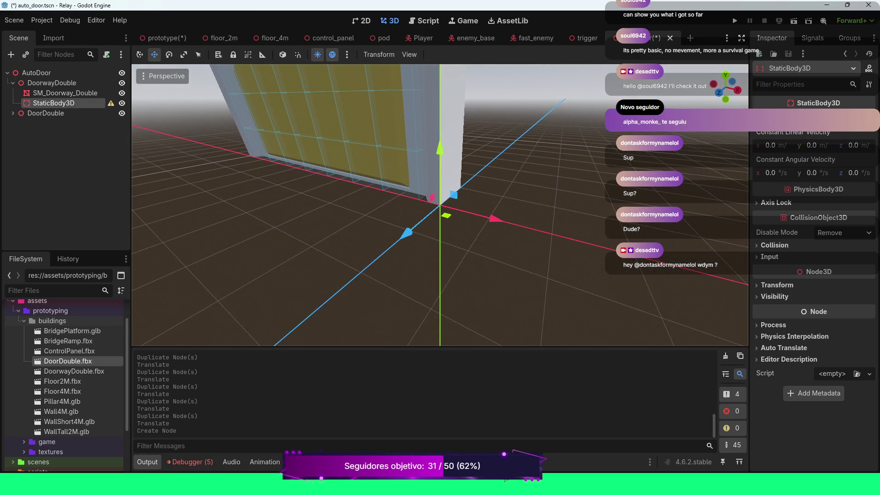
Give that StaticBody3D a CollisionShape3D child with a New BoxShape3D shape.
right_click(62, 102)
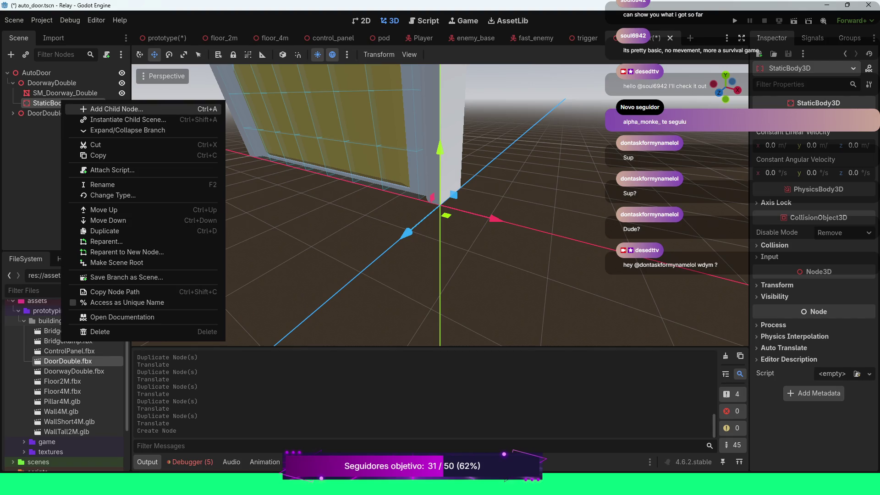
click(114, 109)
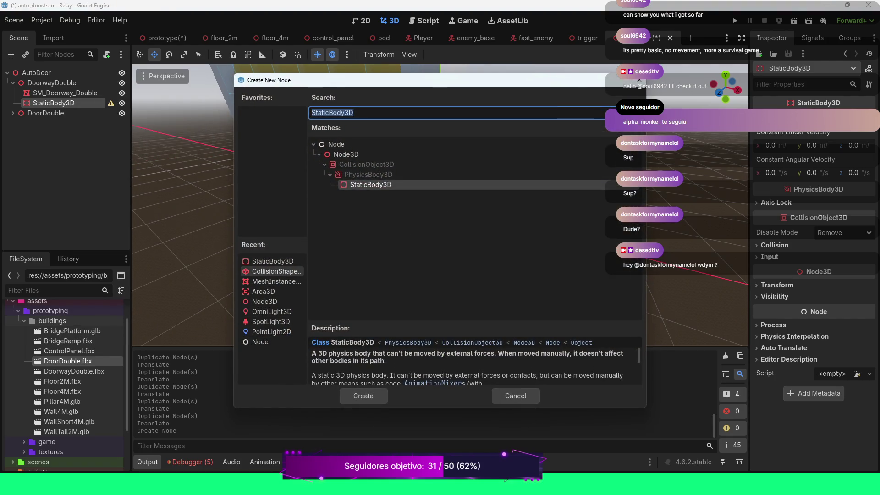
double_click(277, 270)
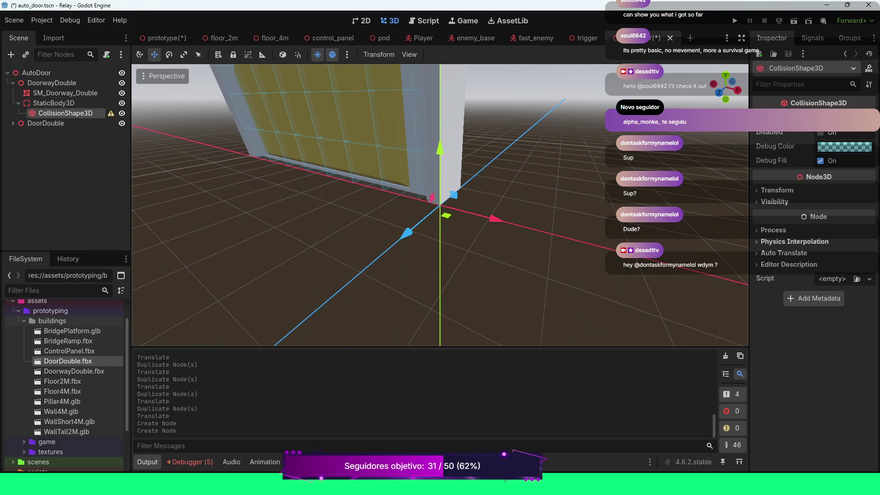
click(843, 120)
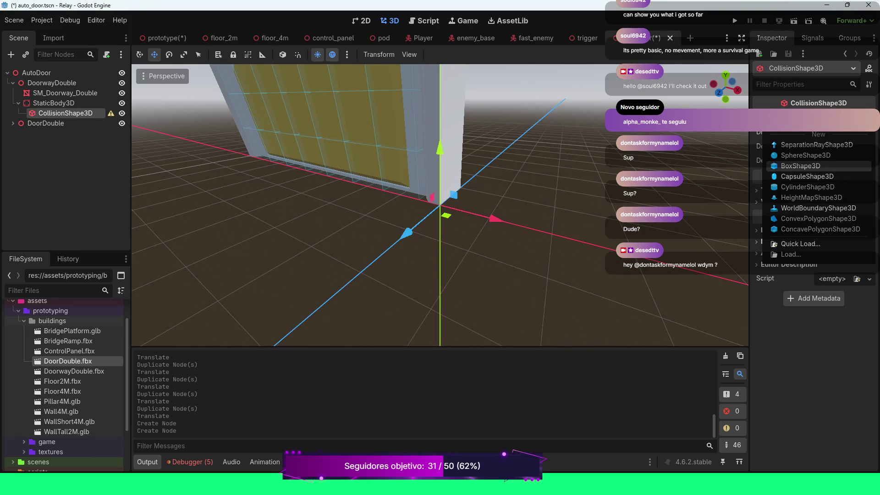
click(806, 166)
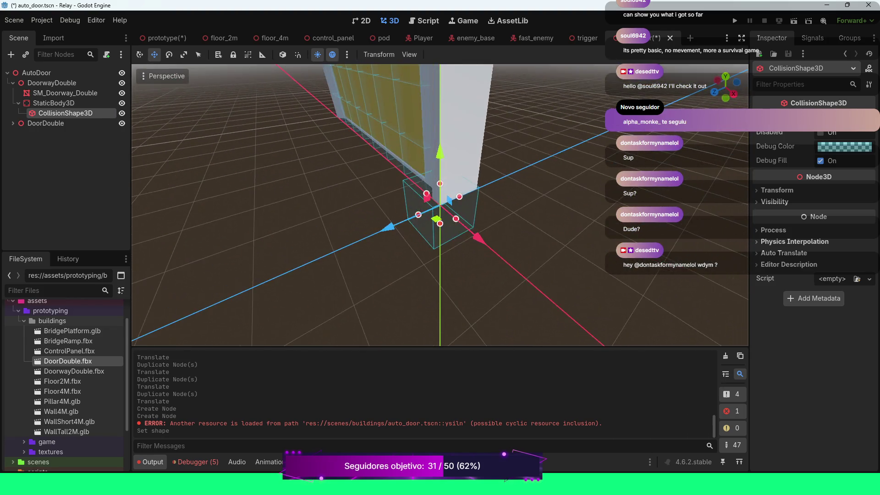
Inspect the new nodes and hide the CollisionShape3D in the viewport.
click(77, 103)
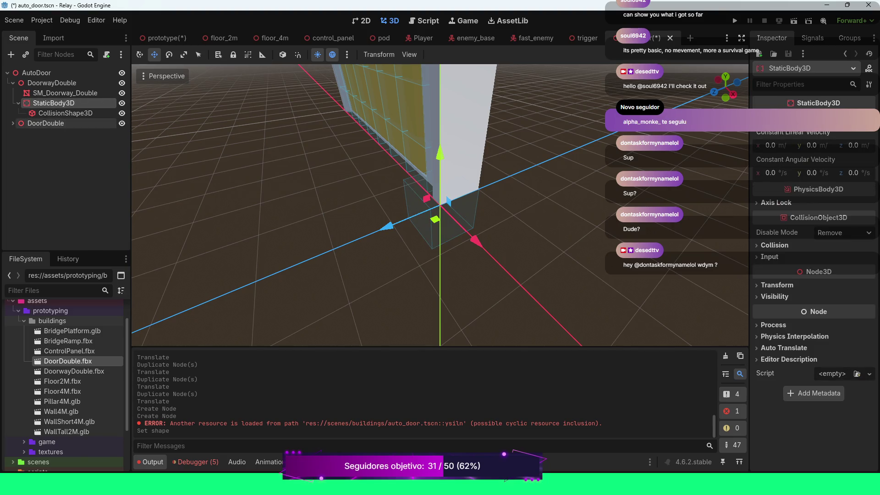
click(74, 112)
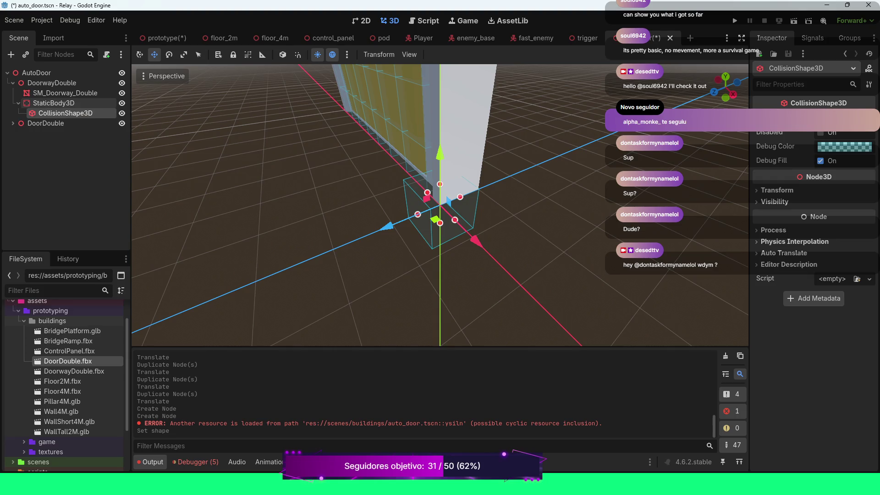
click(73, 104)
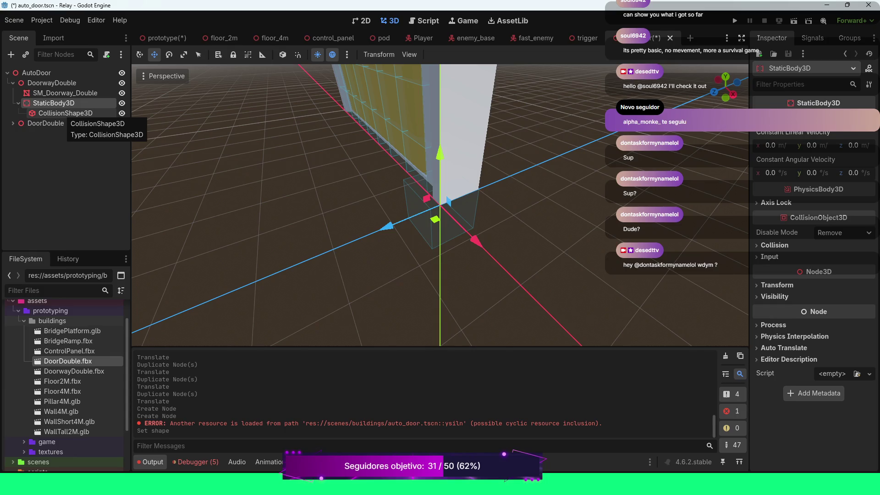
click(18, 103)
click(19, 103)
click(122, 113)
key(F2)
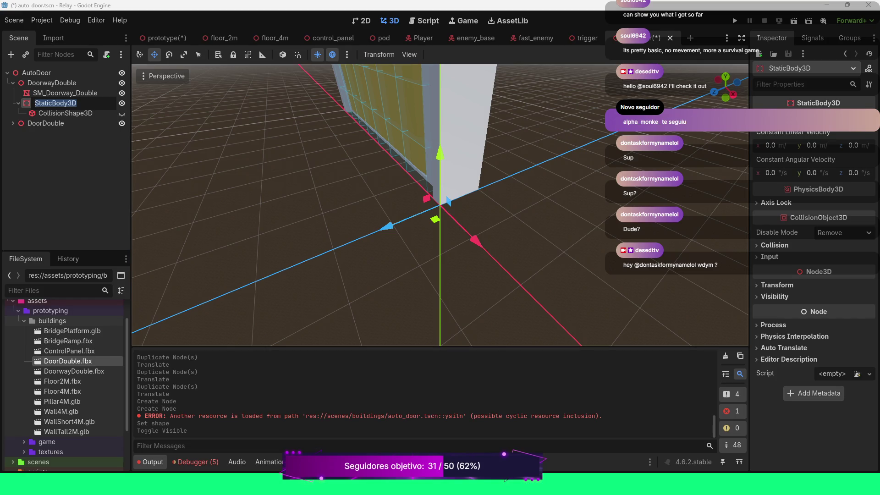
Cancel the rename, nudge the StaticBody3D about 0.6 along Z, and show its collision box again.
key(Escape)
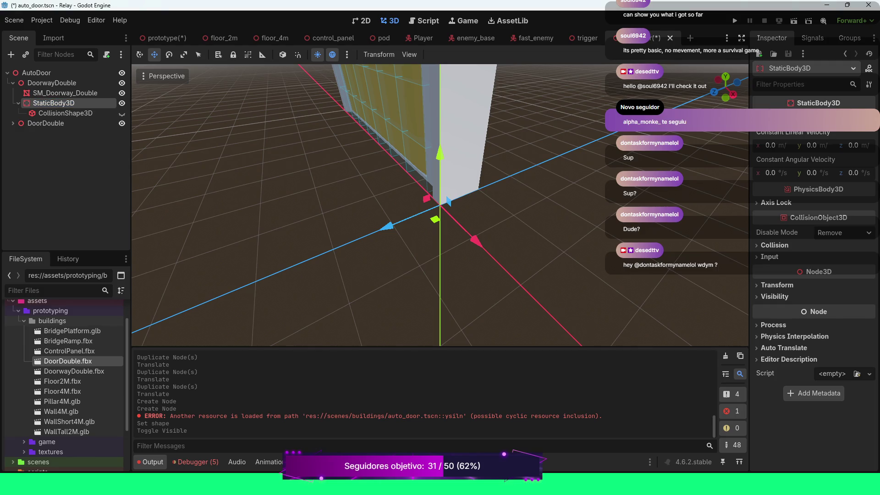
drag(387, 225, 420, 212)
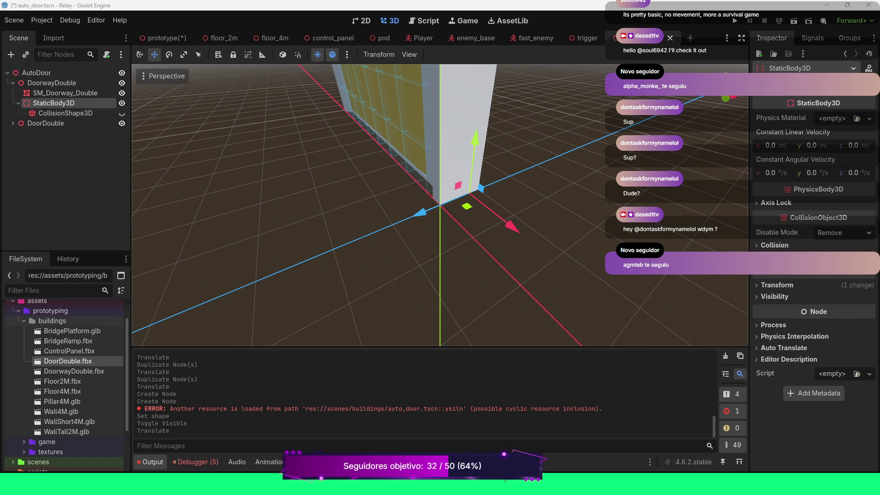
mouse_move(440, 207)
mouse_down()
mouse_move(490, 206)
mouse_move(435, 206)
mouse_up()
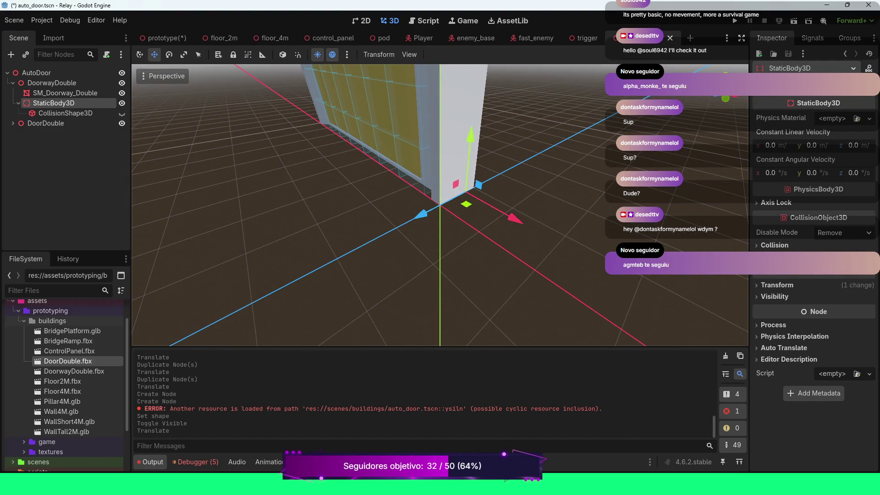
scroll(440, 206, up, 2)
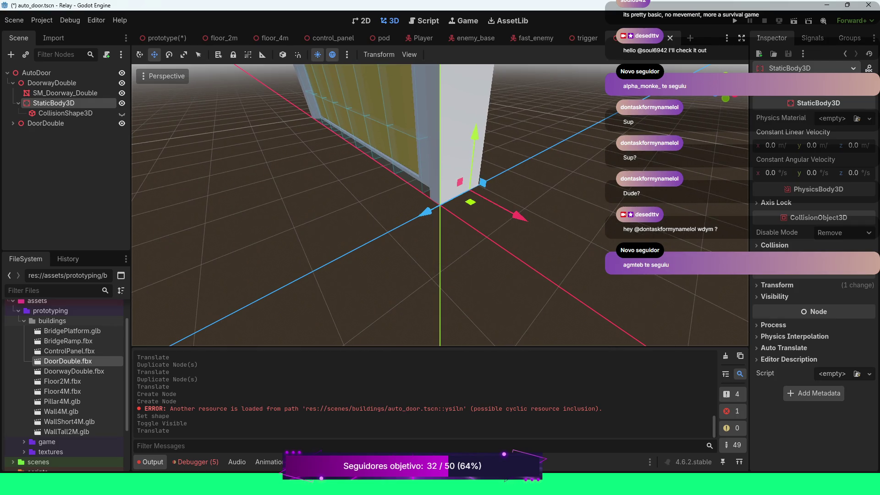
drag(439, 206, 385, 206)
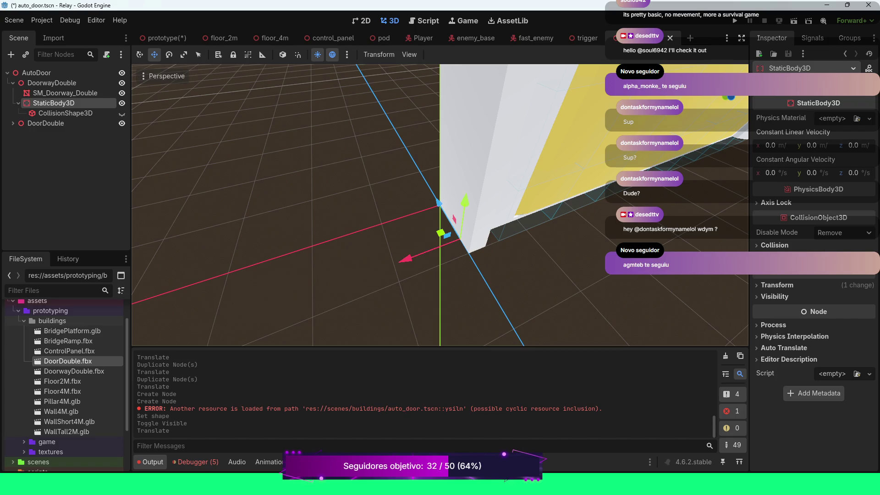
drag(440, 206, 476, 206)
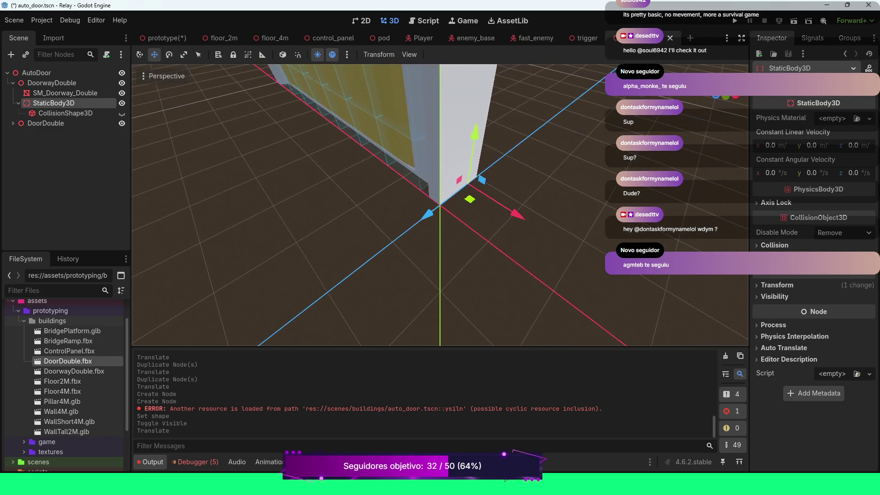
click(122, 114)
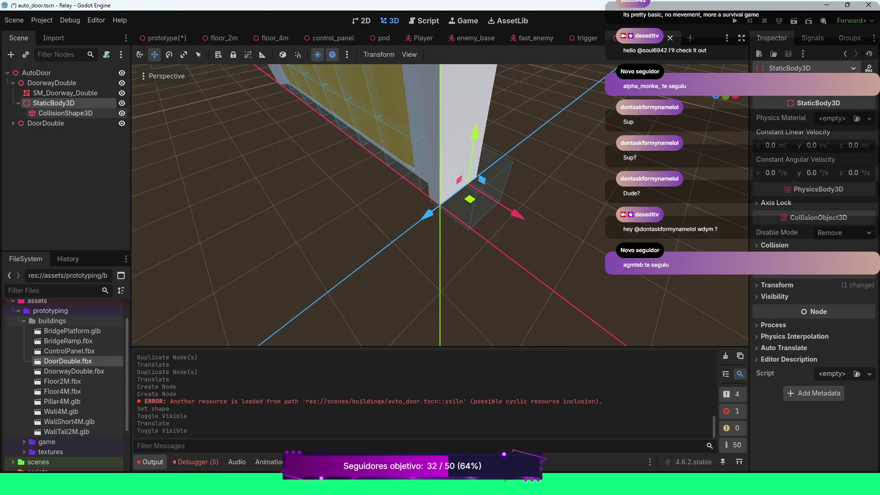
drag(440, 206, 472, 197)
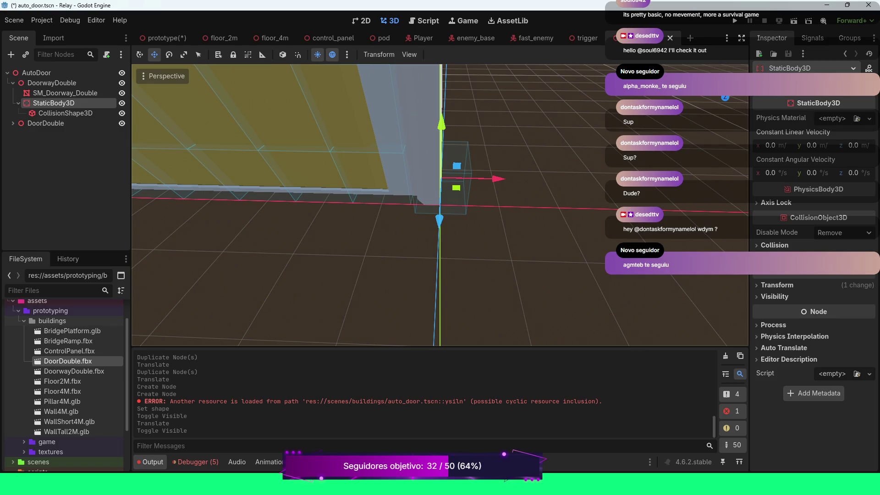
click(64, 113)
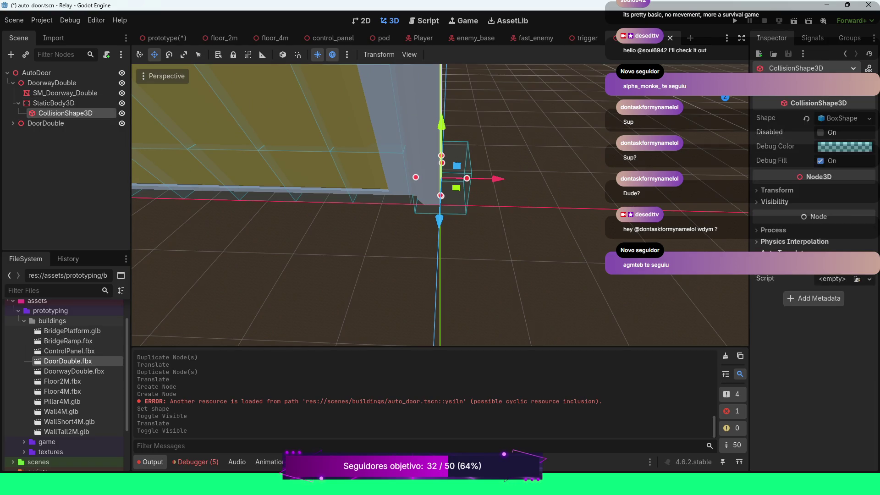
click(58, 103)
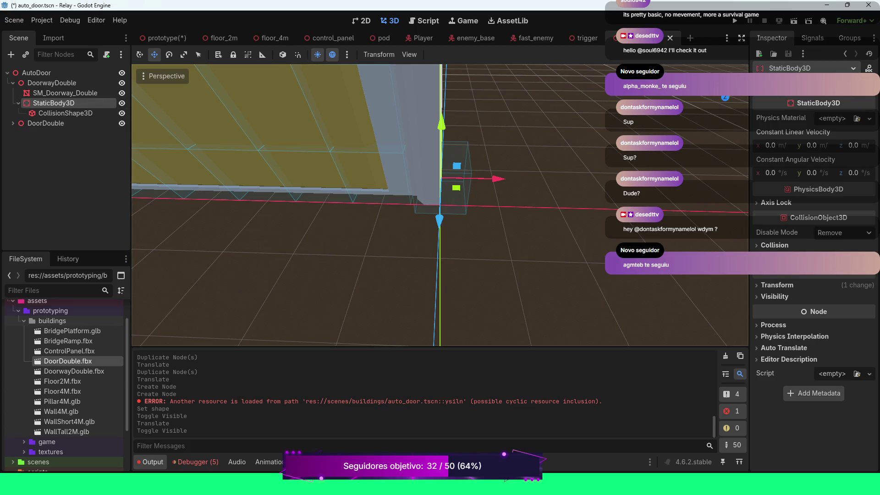
drag(498, 179, 494, 179)
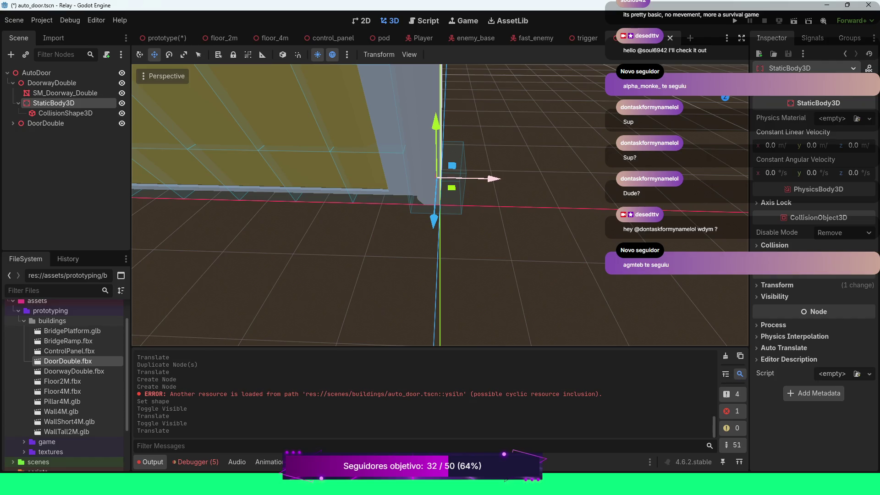
key(ctrl+z)
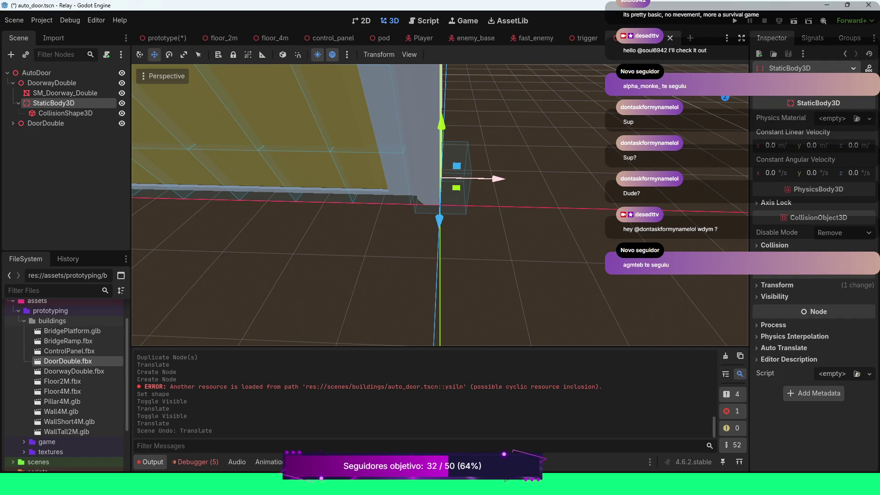
mouse_move(497, 179)
mouse_down()
mouse_move(444, 179)
mouse_move(498, 179)
mouse_up()
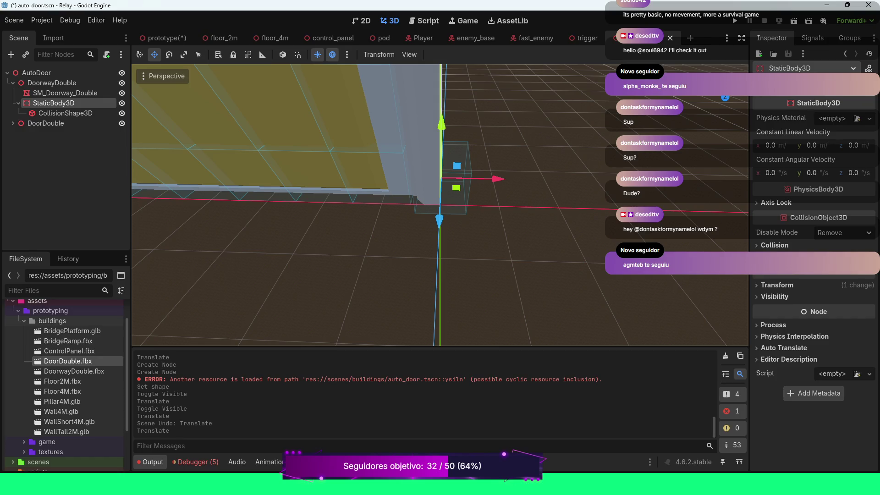
Set the StaticBody3D's Position Z to -0.5.
click(776, 285)
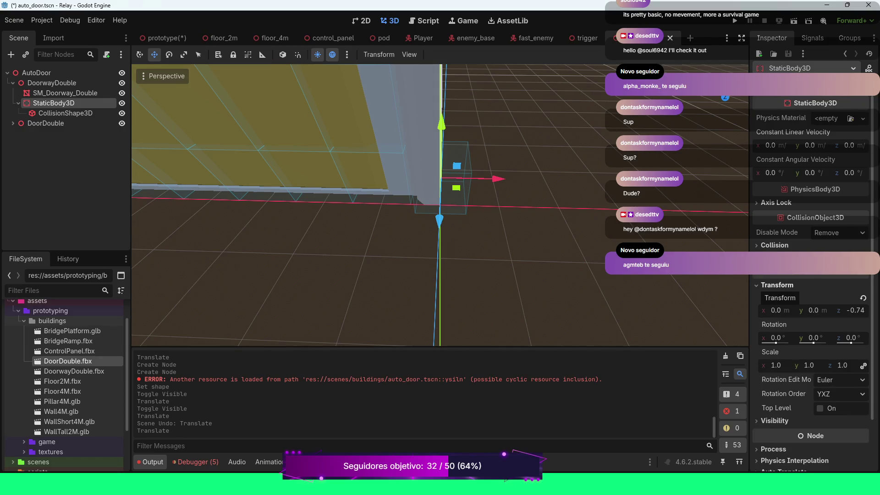
mouse_move(850, 311)
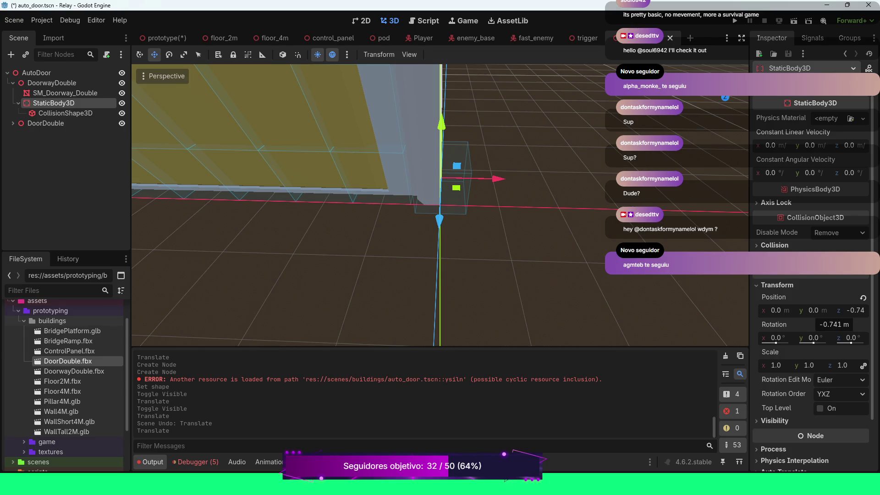
click(852, 310)
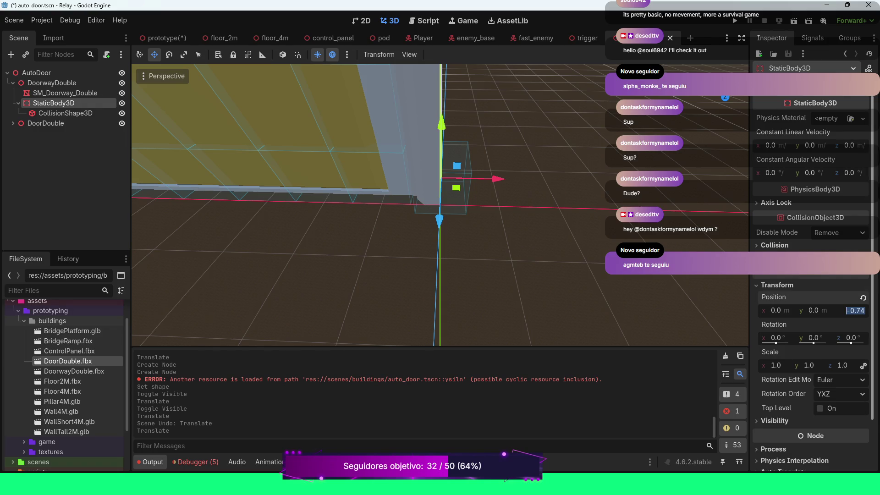
text(-)
text(0.5)
key(Return)
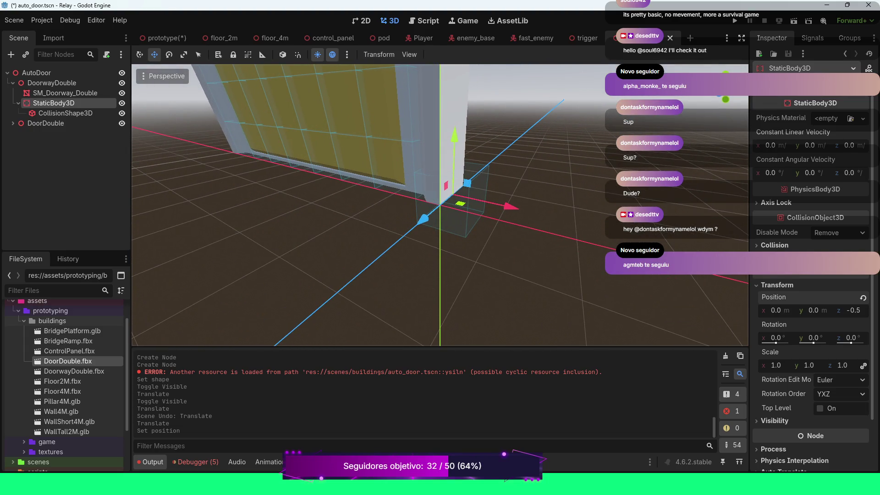
Try Position X at 0.5, reset it to 0, and set Position Y to 0.5.
click(775, 311)
text(.5)
key(Return)
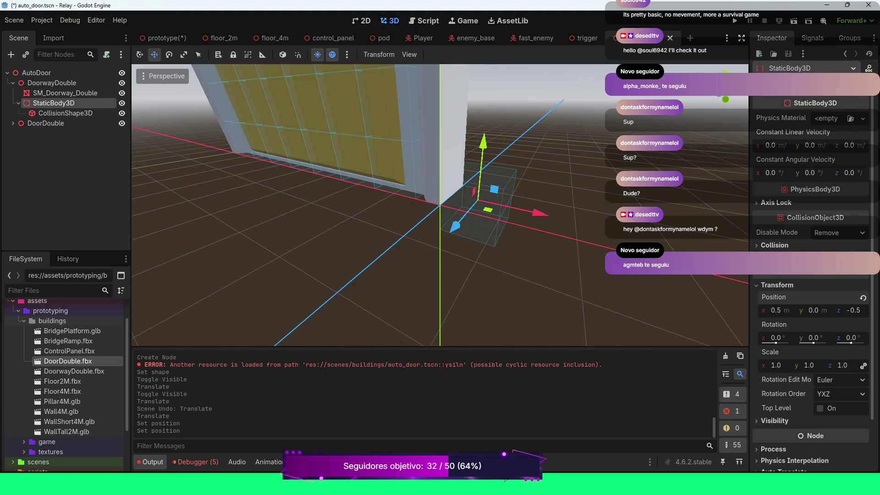
click(775, 310)
text(0)
key(Return)
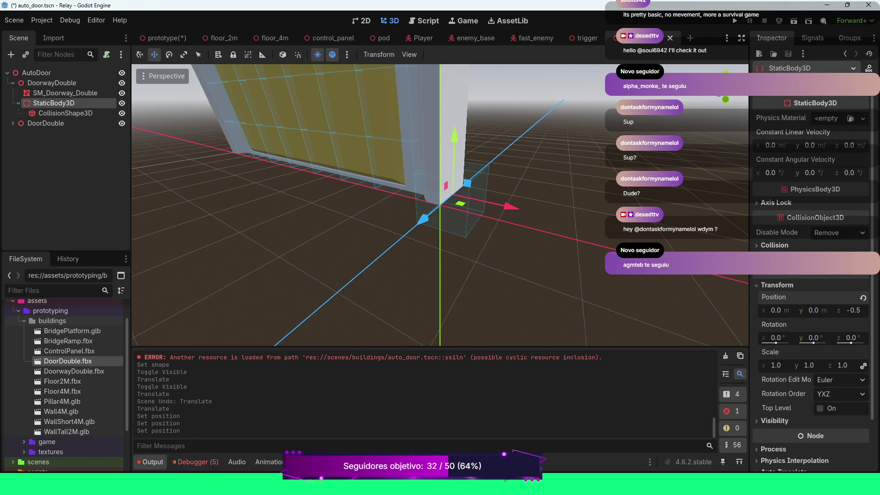
click(812, 310)
text(0.5)
key(Return)
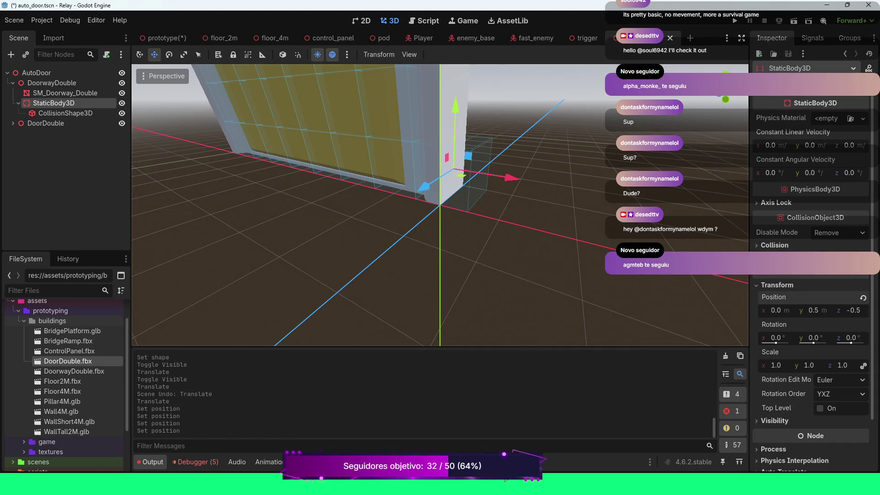
Set Position X to -0.5, completing the position (-0.5, 0.5, -0.5).
key(KP_4)
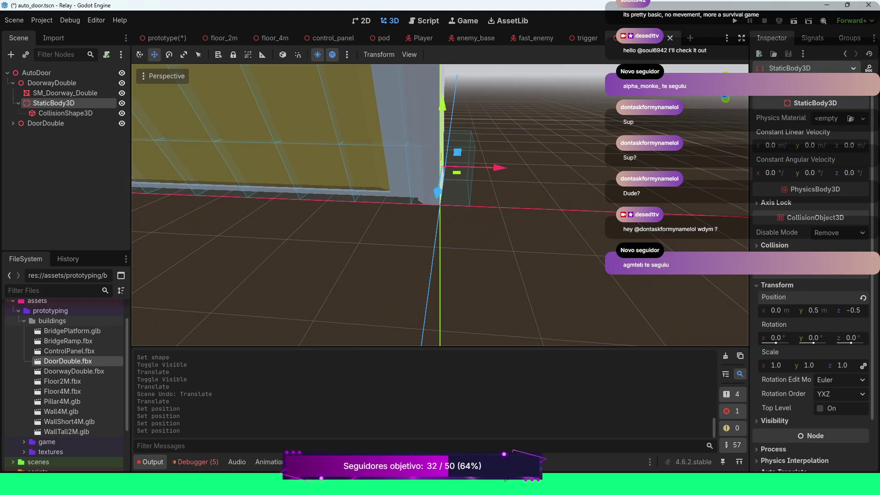
click(775, 310)
text(-.)
key(Return)
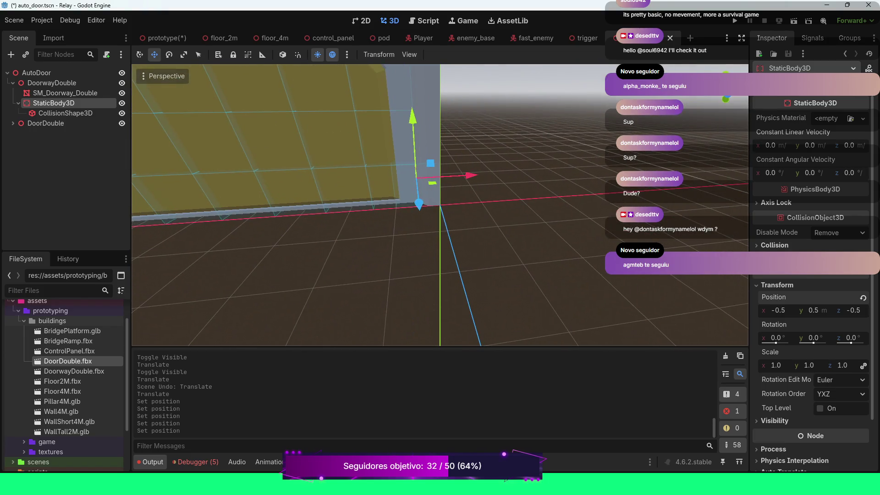
Switch to the Front Orthogonal view, zoomed in on the doorway's right edge.
scroll(440, 204, down, 3)
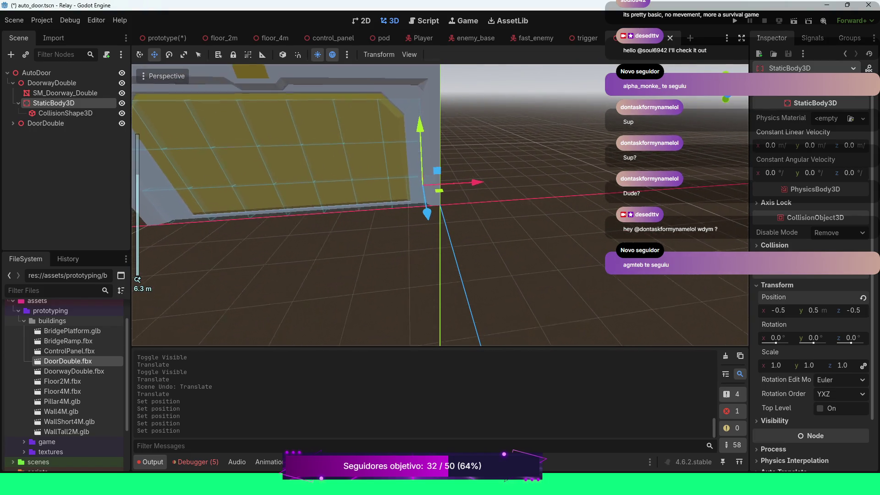
key(KP_1)
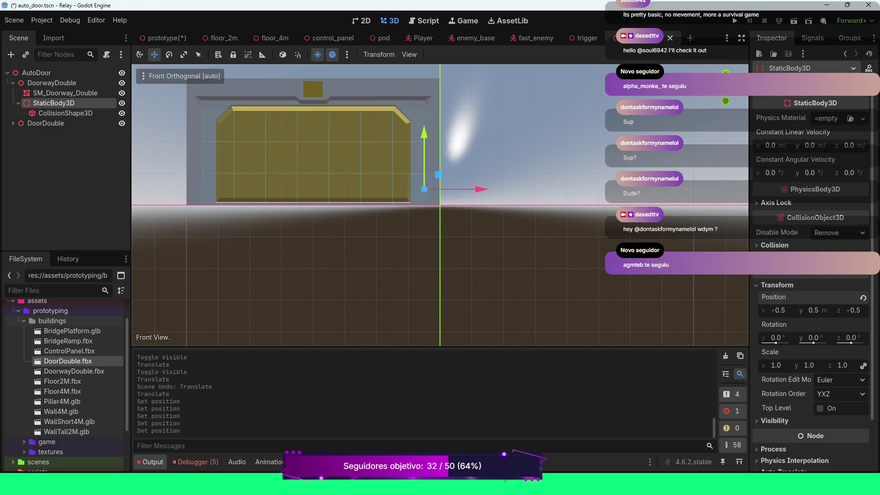
scroll(440, 205, up, 3)
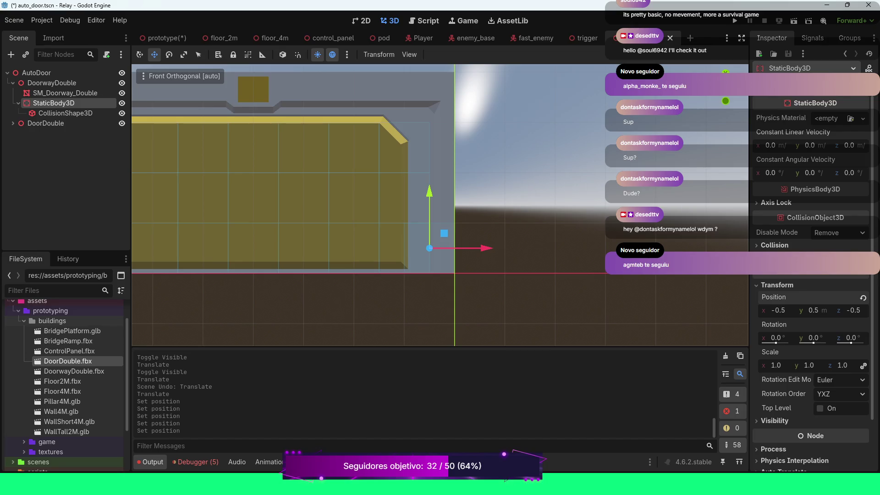
Duplicate the collision box twice, stacking the copies up the doorway's right edge.
click(73, 113)
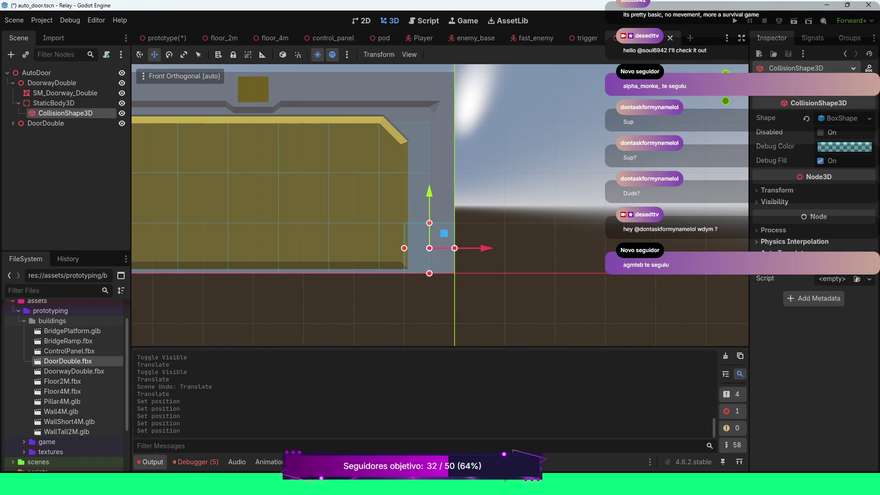
key(ctrl+d)
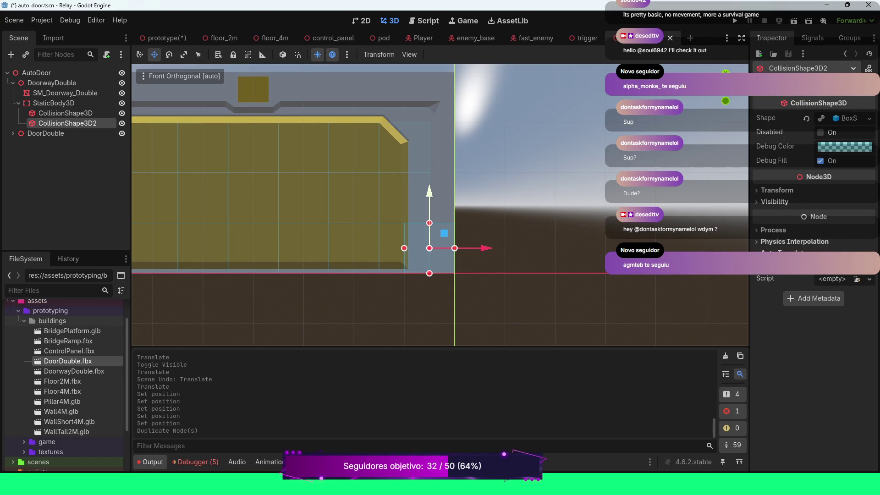
drag(429, 193, 429, 142)
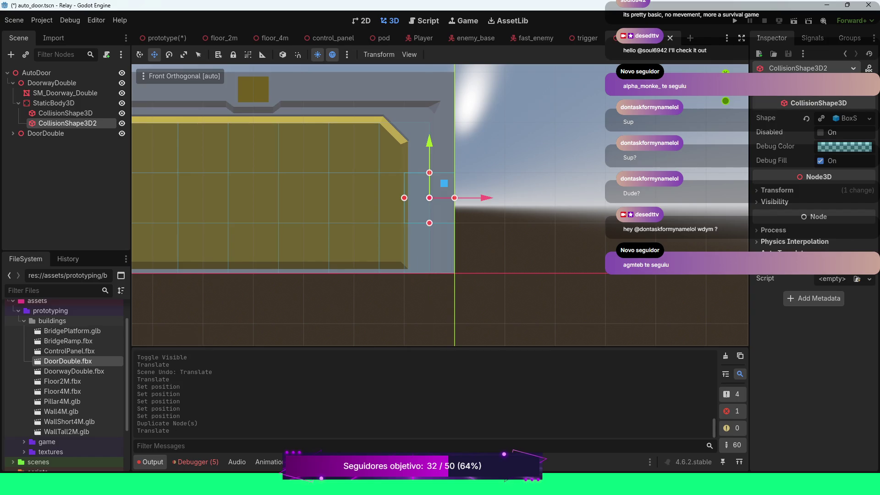
key(ctrl+d)
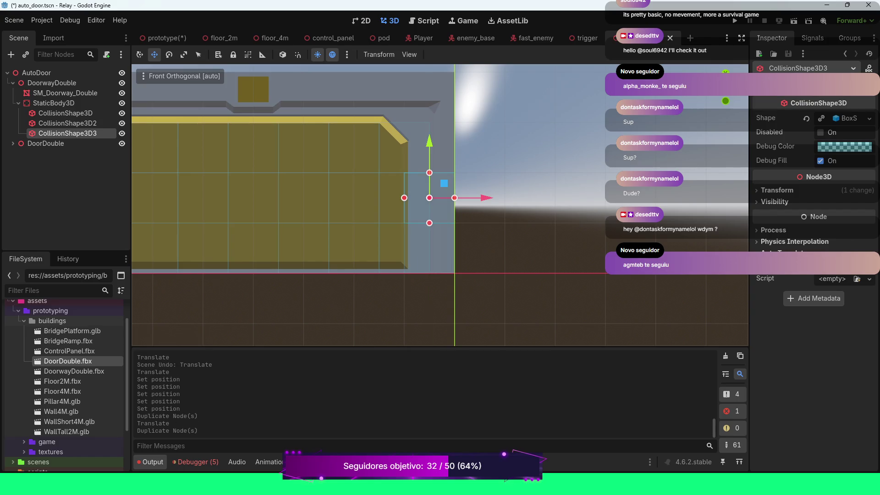
drag(429, 158, 429, 108)
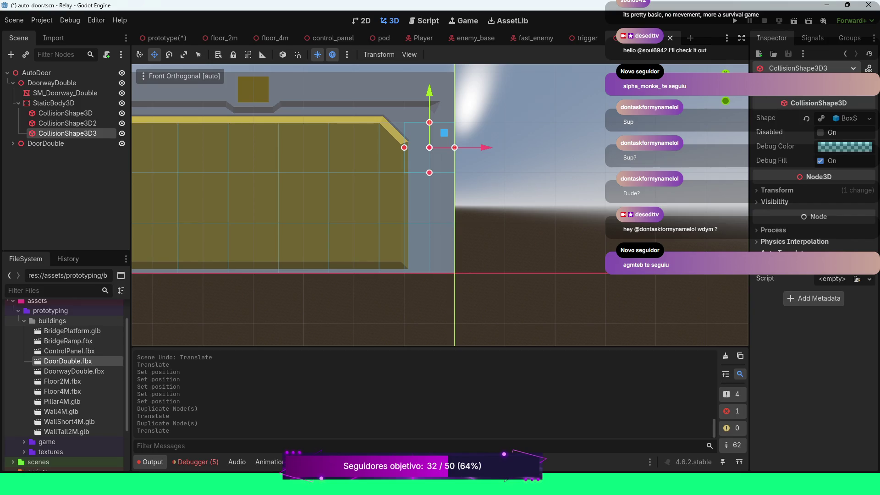
scroll(432, 163, down, 4)
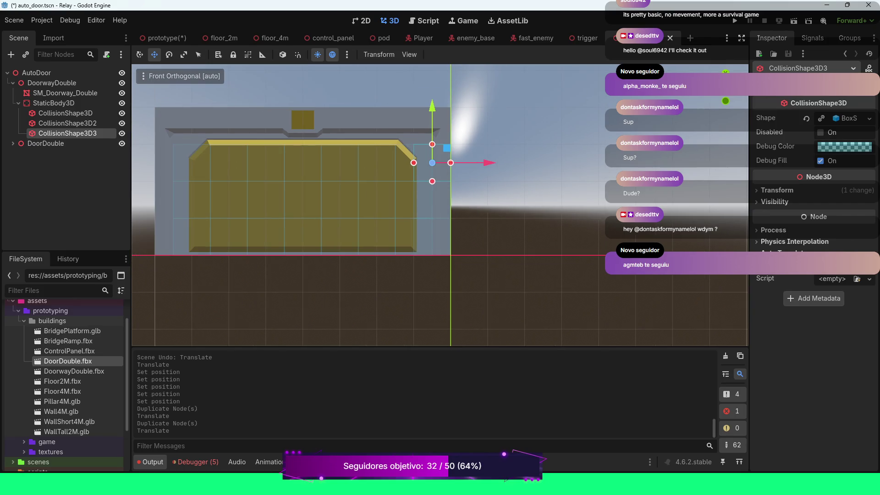
Duplicate the static body with its collision boxes and move it 4 m left.
click(19, 103)
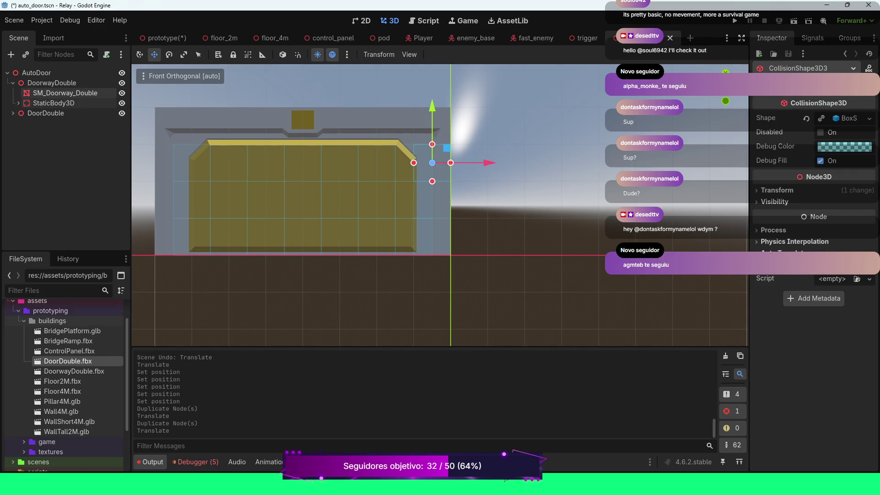
click(65, 92)
click(69, 103)
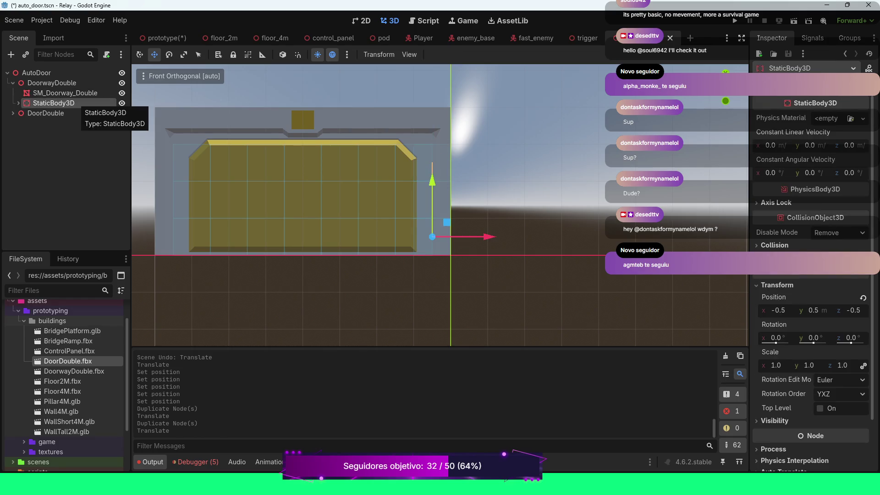
key(ctrl+d)
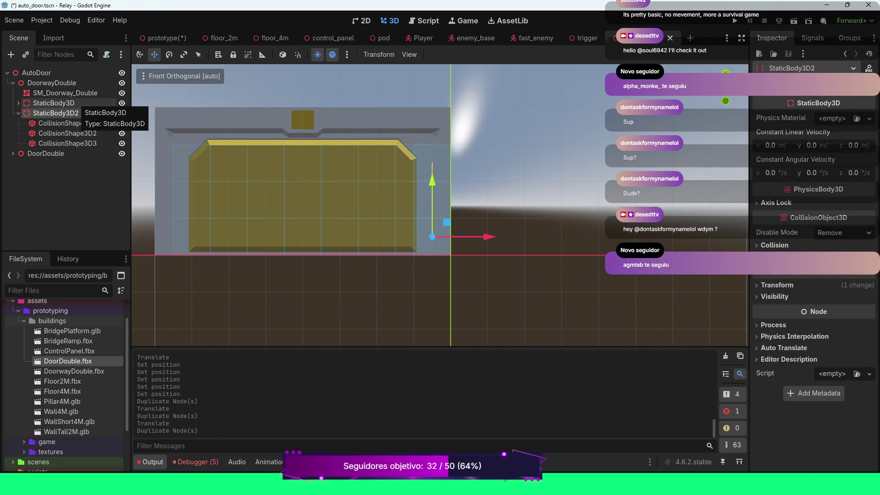
drag(488, 236, 229, 237)
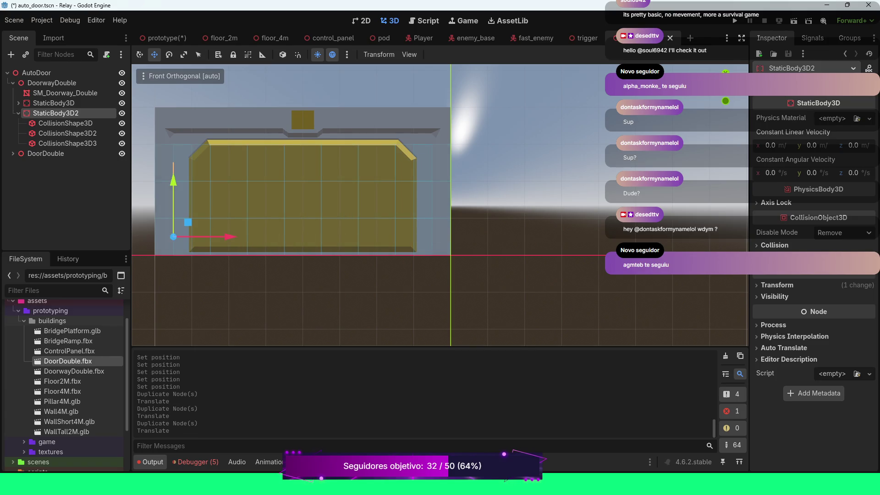
scroll(440, 204, down, 4)
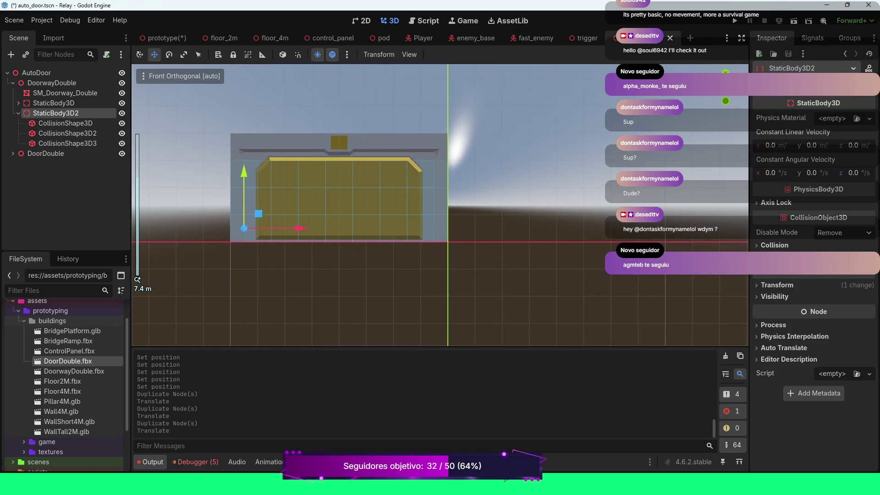
Save auto_door.tscn and return to the prototype level scene.
click(36, 73)
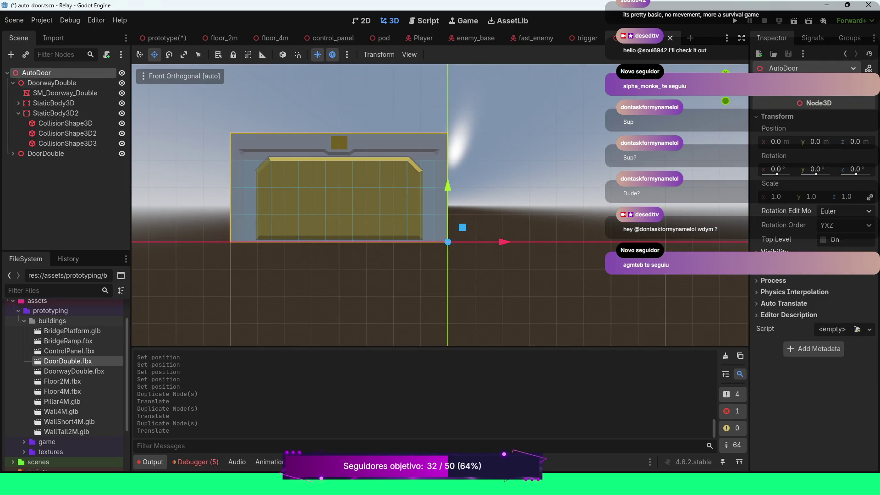
key(Escape)
key(ctrl+s)
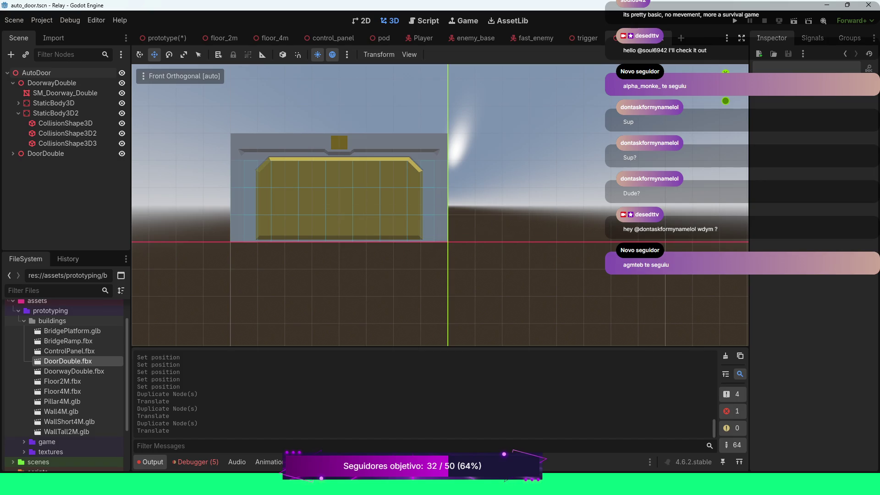
key(KP_4)
key(KP_4)
key(KP_4)
key(KP_8)
key(KP_8)
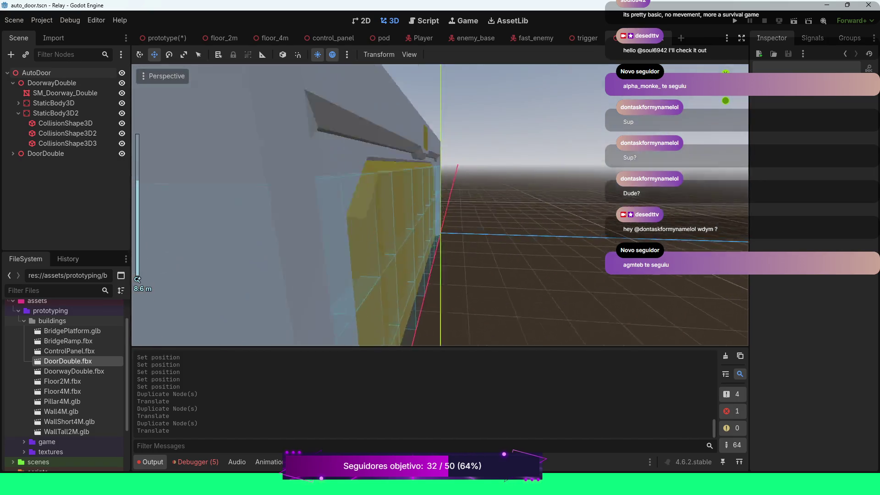
scroll(440, 205, down, 5)
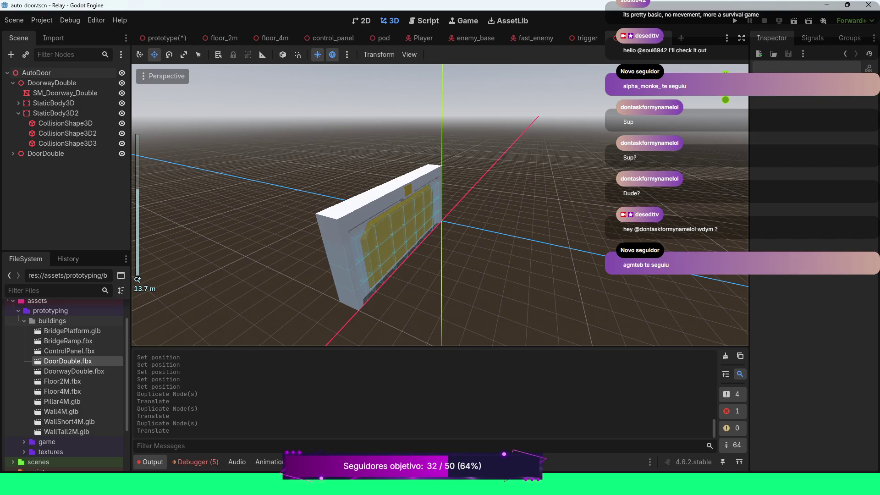
click(162, 38)
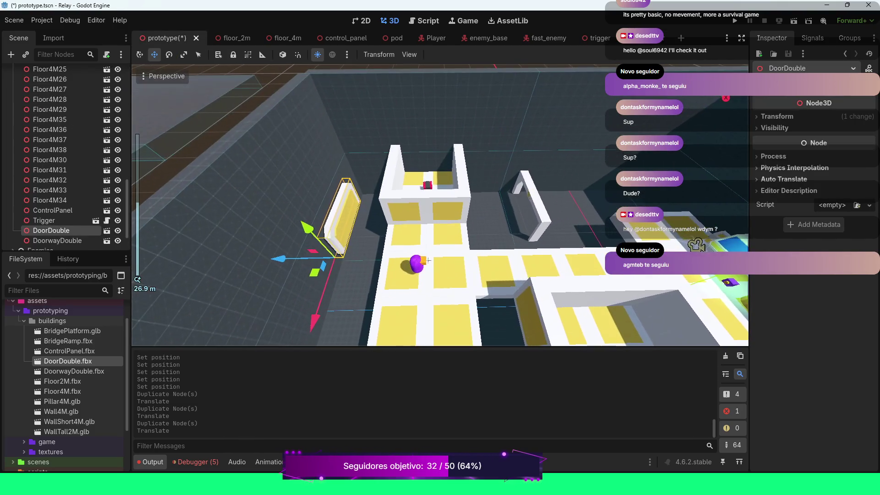
Delete the DoorDouble node from the prototype level, confirming with OK.
click(776, 116)
click(776, 116)
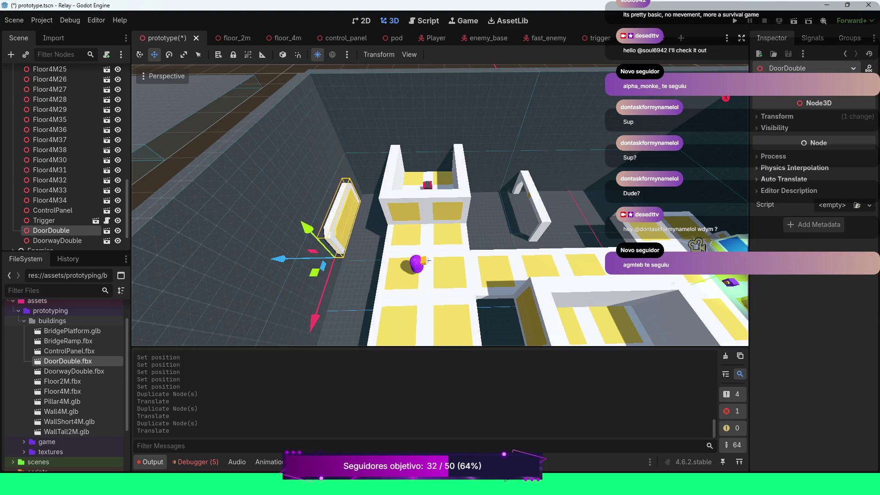
key(Delete)
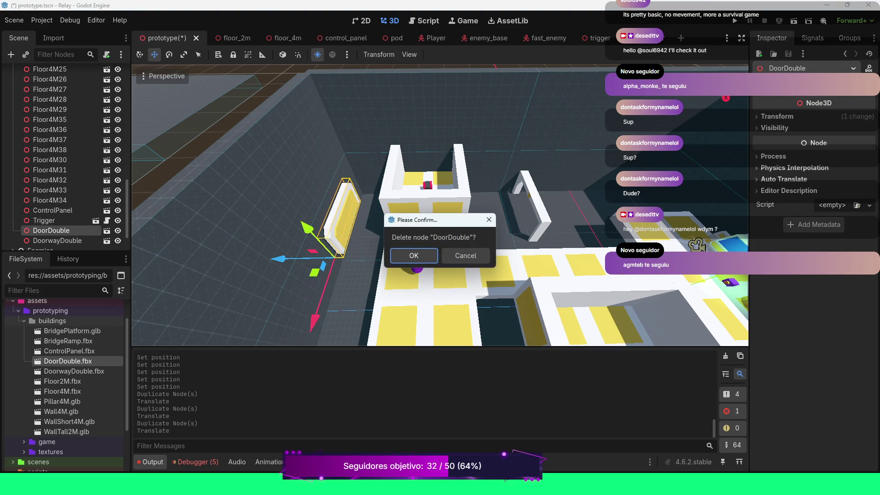
click(428, 260)
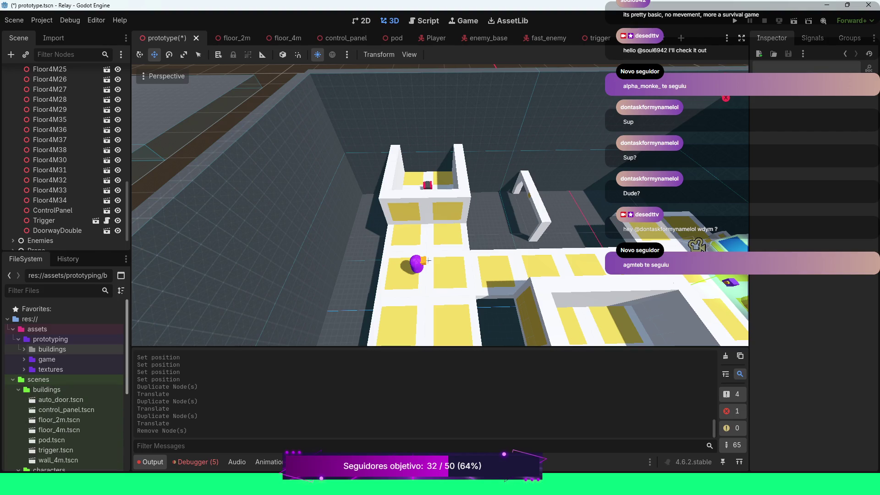
Collapse the Floor group in the Scene tree.
scroll(64, 399, down, 1)
scroll(64, 399, down, 2)
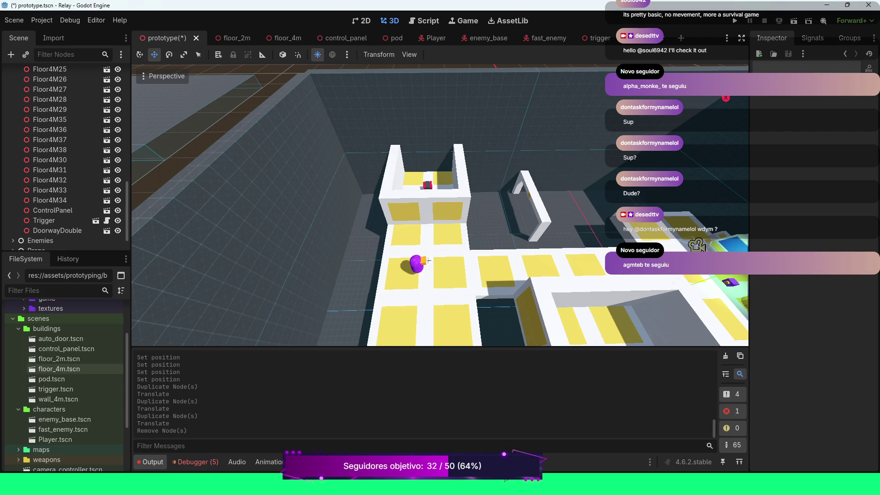
scroll(64, 348, down, 1)
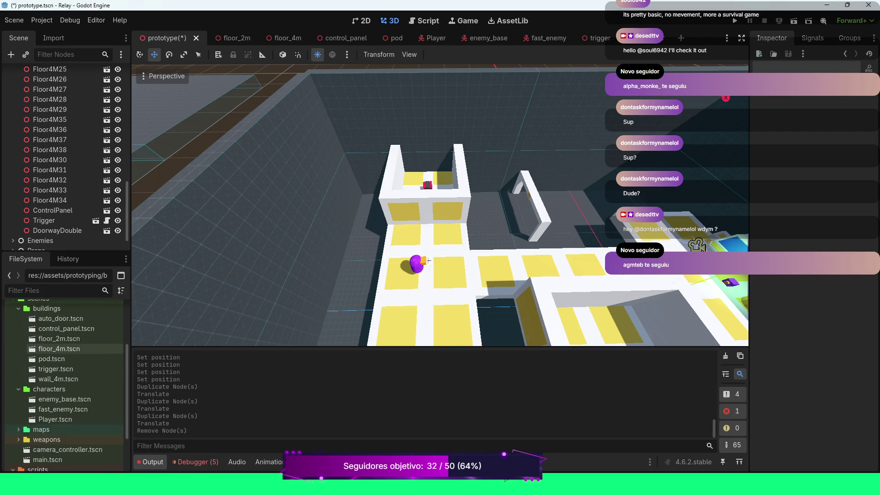
scroll(64, 348, up, 1)
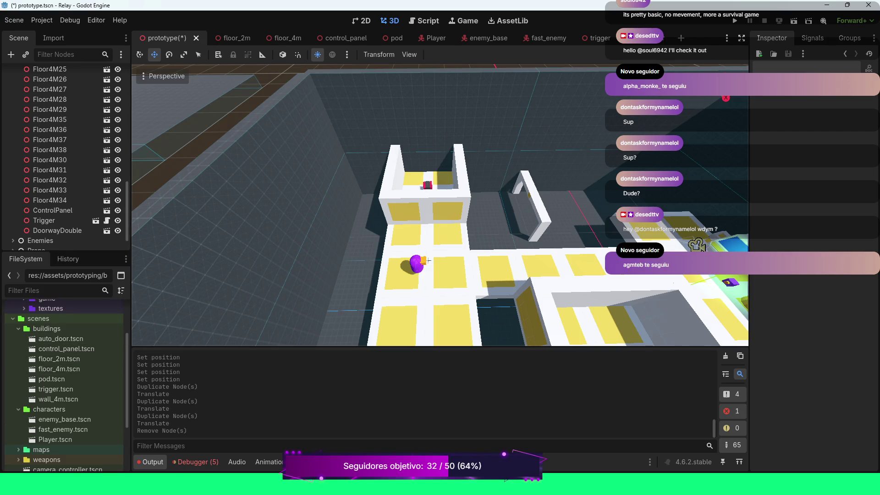
scroll(65, 170, up, 5)
scroll(64, 123, up, 3)
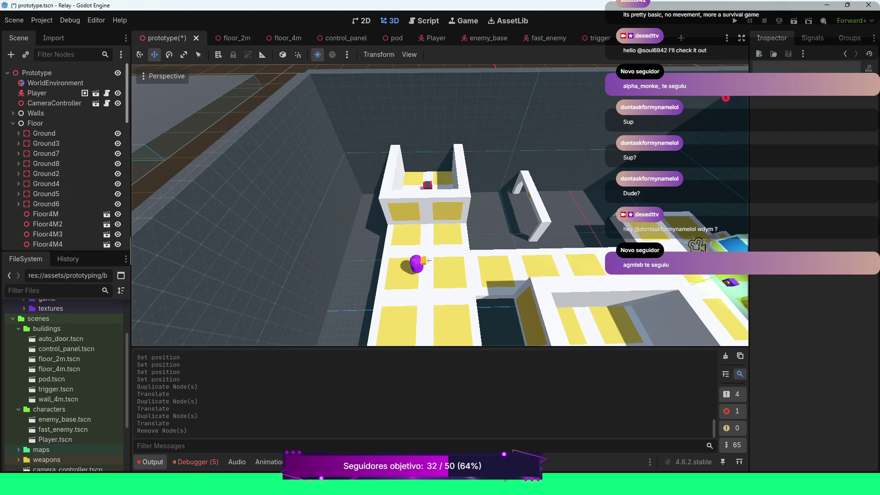
click(13, 123)
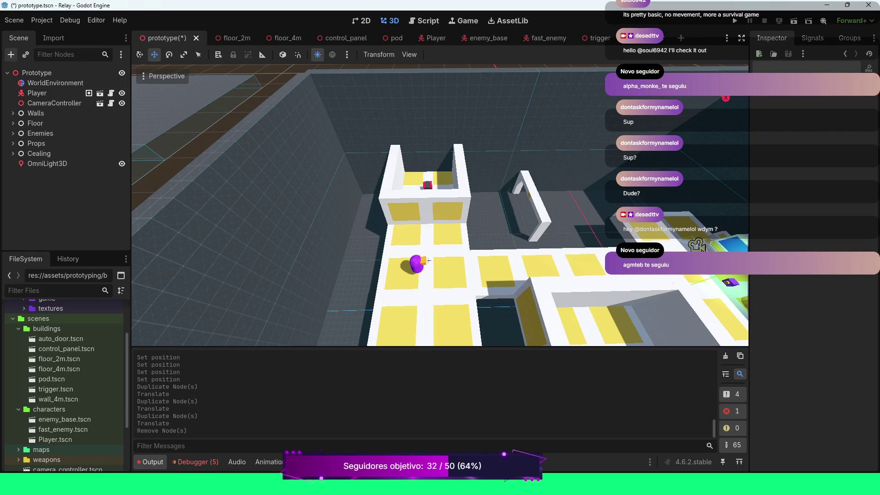
Add a plain Node named Doors and instance auto_door.tscn under it.
click(11, 55)
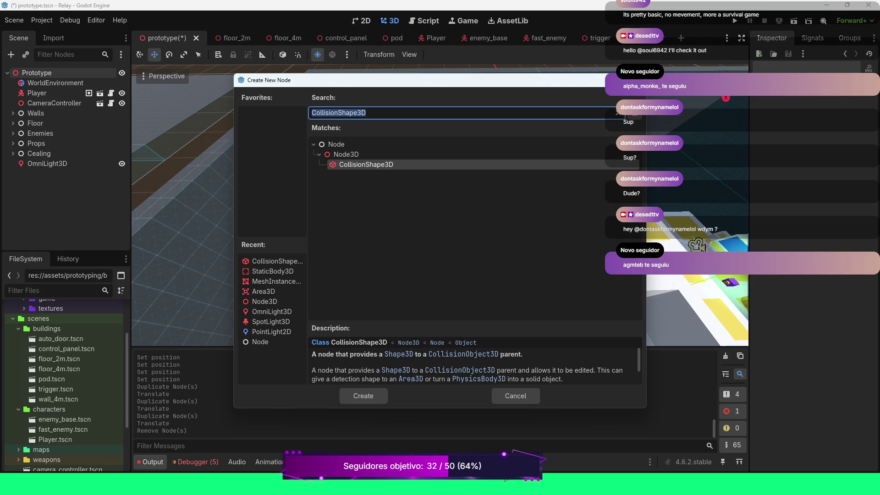
text(no)
key(Return)
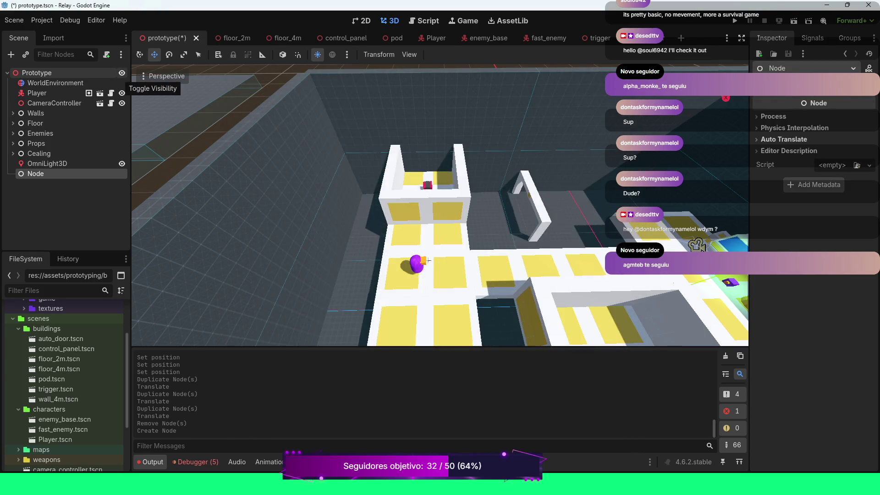
key(F2)
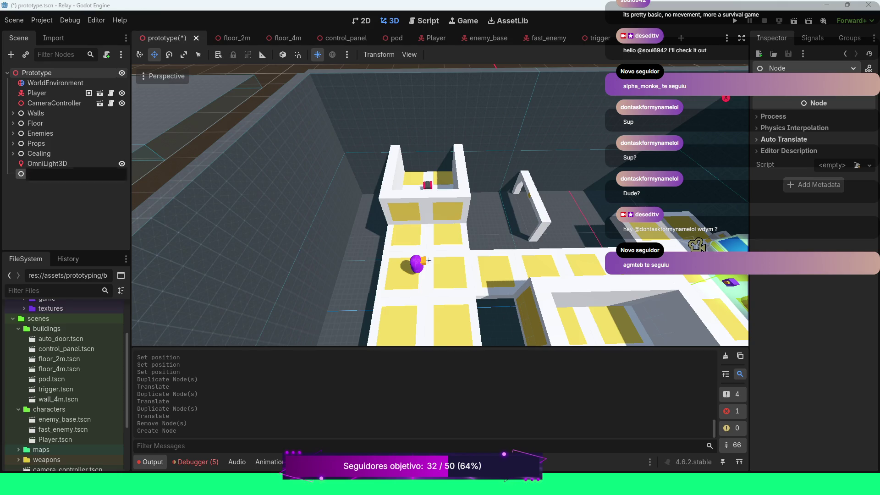
text(Doors)
key(Return)
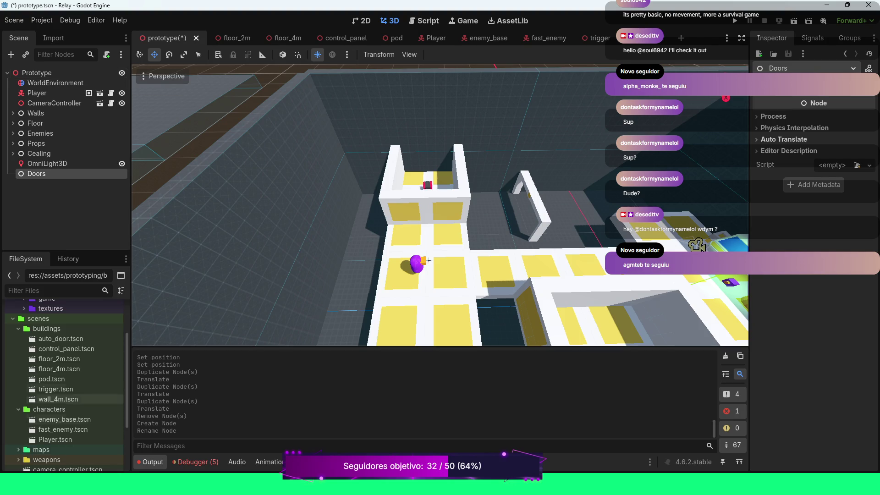
mouse_move(61, 338)
mouse_down()
mouse_move(64, 256)
mouse_move(46, 175)
mouse_up()
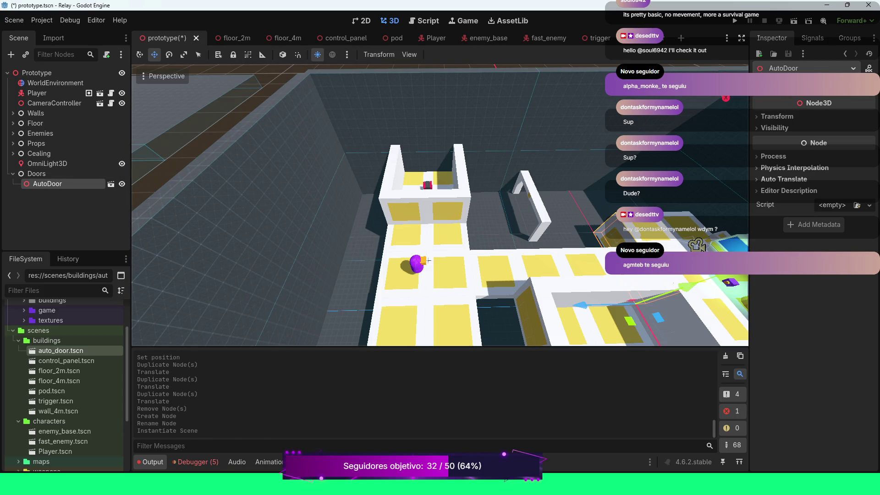
Move floor pieces Floor4M31 and Floor4M35 aside along Z.
click(428, 260)
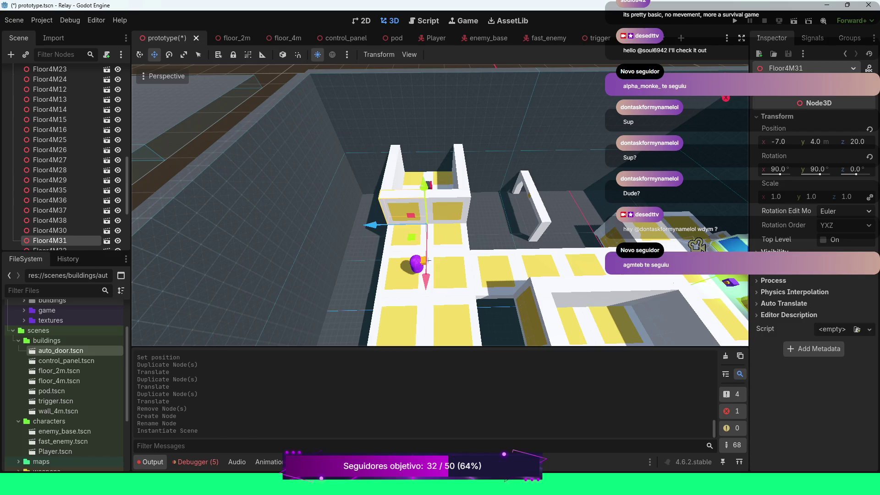
shift+click(428, 260)
drag(371, 224, 510, 210)
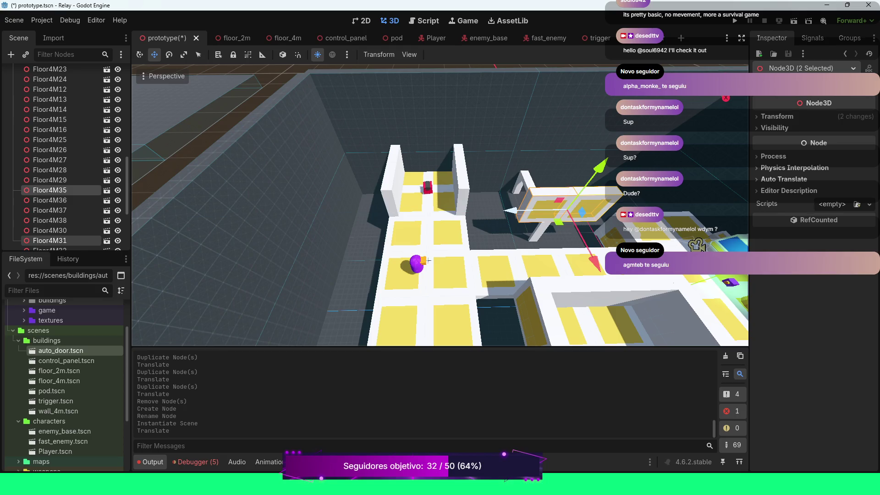
Delete the DoorwayDouble node and confirm with OK.
click(524, 188)
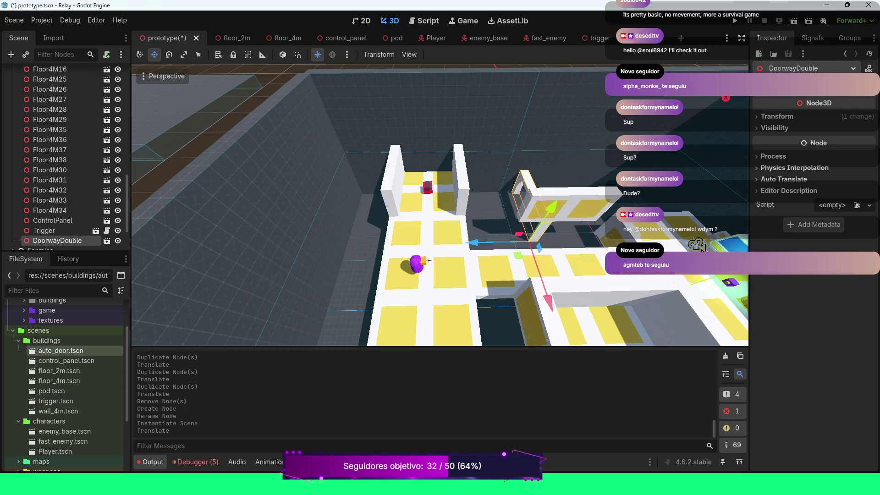
key(Delete)
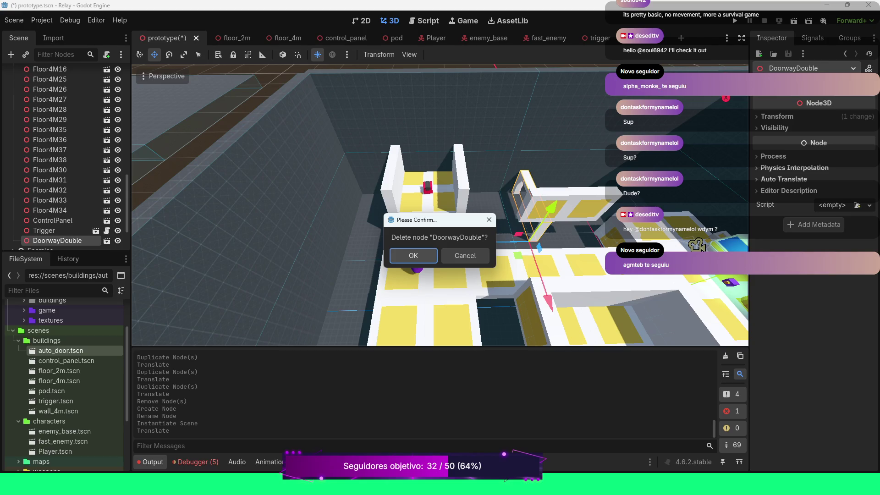
click(428, 261)
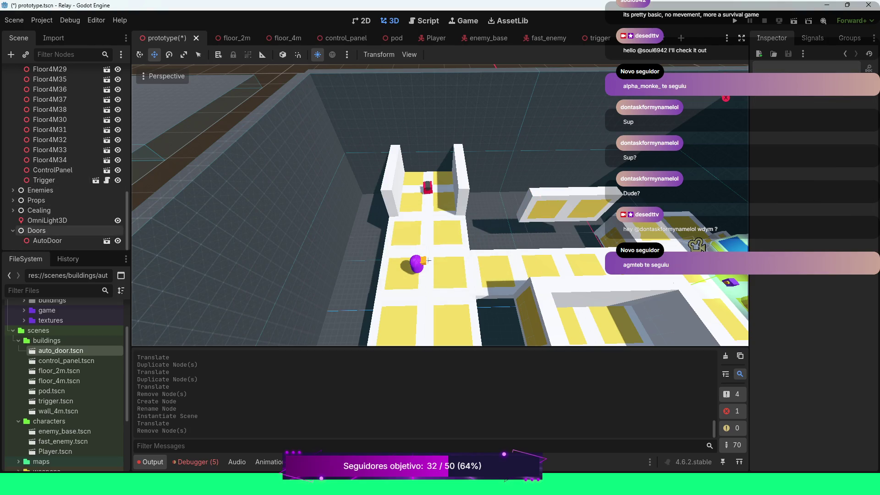
Select the AutoDoor instance and drag it upward along Y.
click(47, 240)
scroll(439, 205, down, 5)
scroll(440, 205, up, 3)
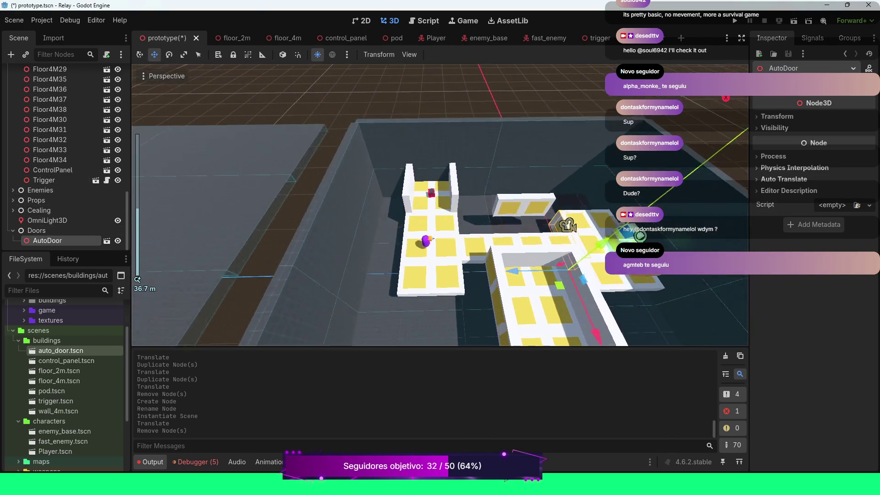
drag(609, 225, 637, 197)
drag(571, 225, 441, 227)
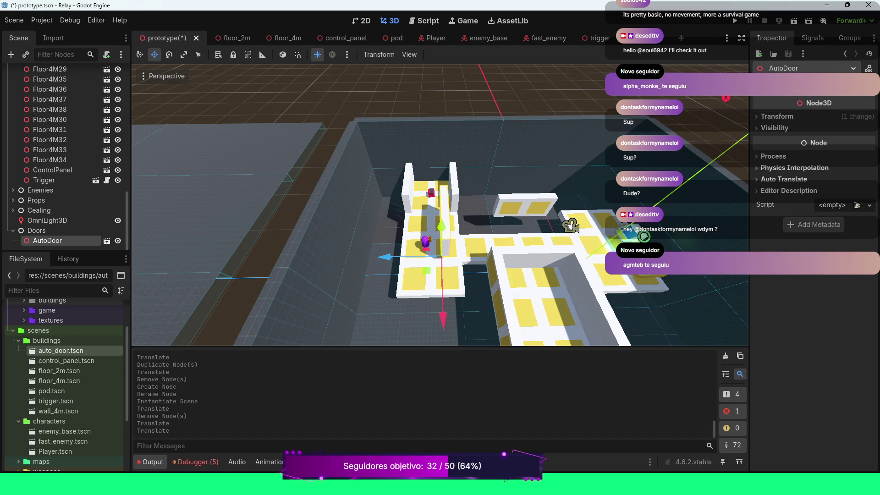
scroll(571, 225, up, 2)
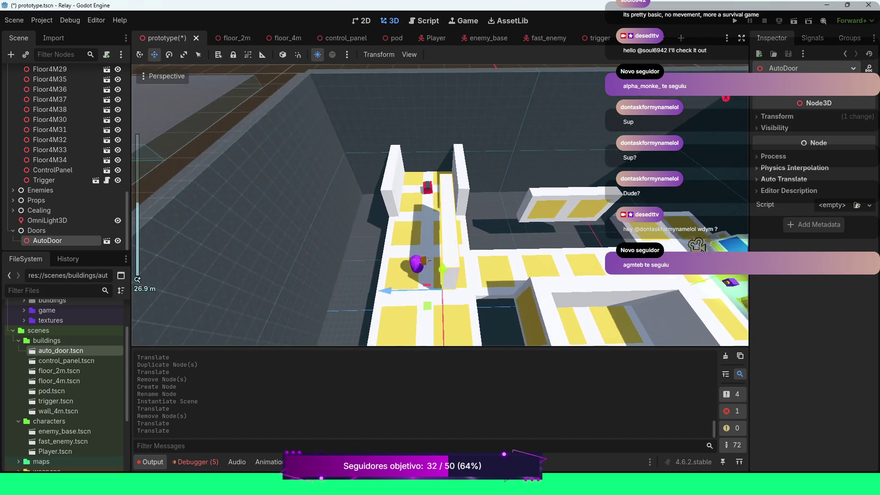
drag(570, 225, 660, 134)
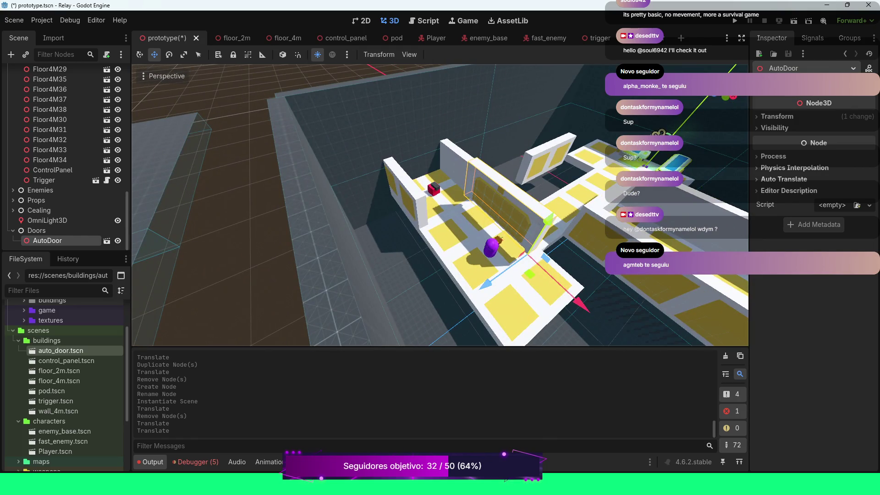
Set the AutoDoor's position Y to 4 and Z to 20 in the Inspector.
click(774, 116)
click(819, 141)
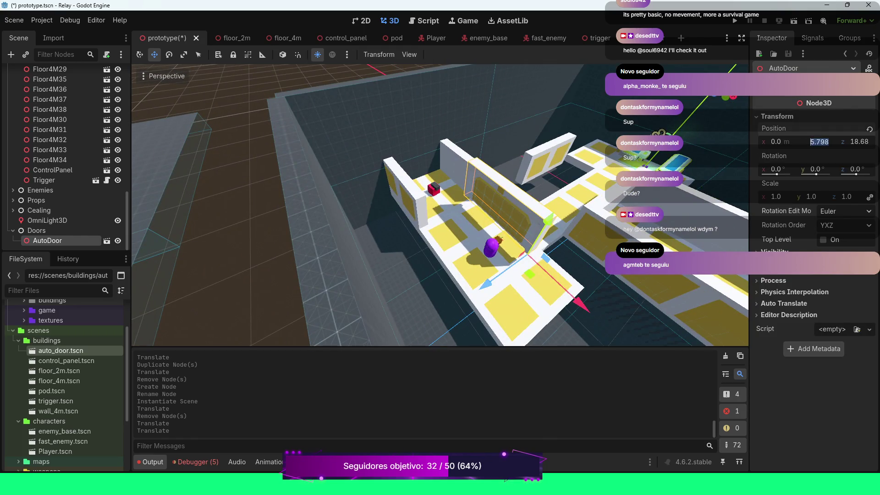
text(4)
key(Return)
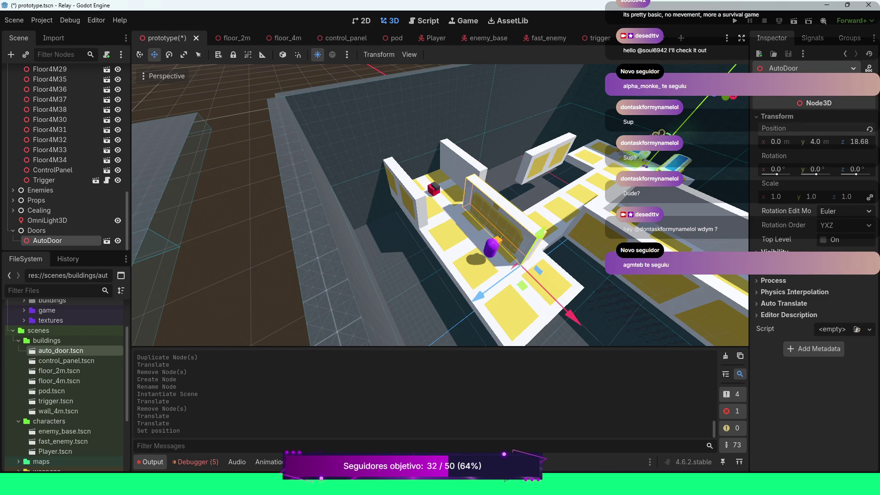
click(859, 142)
text(230)
key(BackSpace)
key(BackSpace)
key(BackSpace)
text(20)
key(Return)
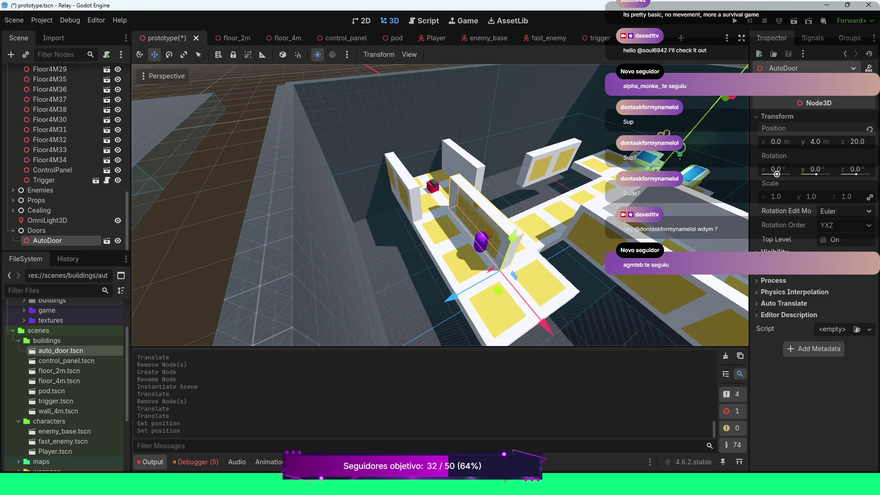
Adjust the door's rotation, keeping X at 0 and turning it around Y.
drag(776, 172, 760, 172)
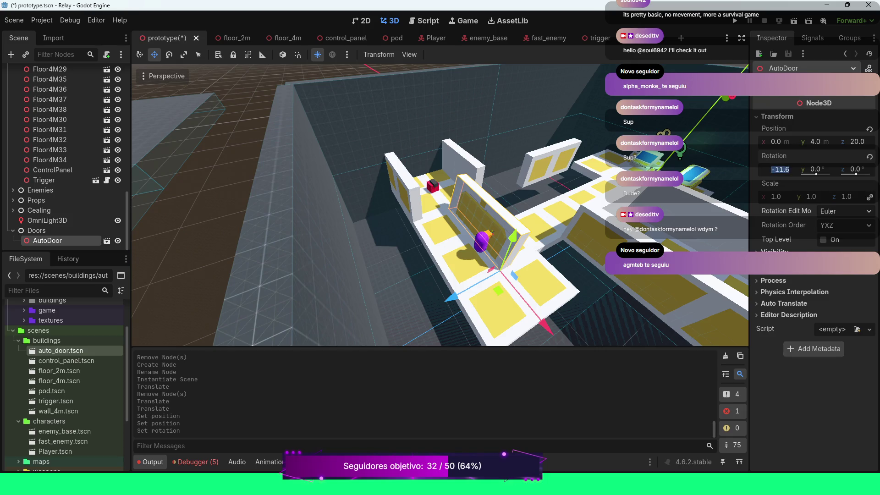
drag(761, 172, 776, 172)
drag(815, 174, 817, 174)
click(817, 174)
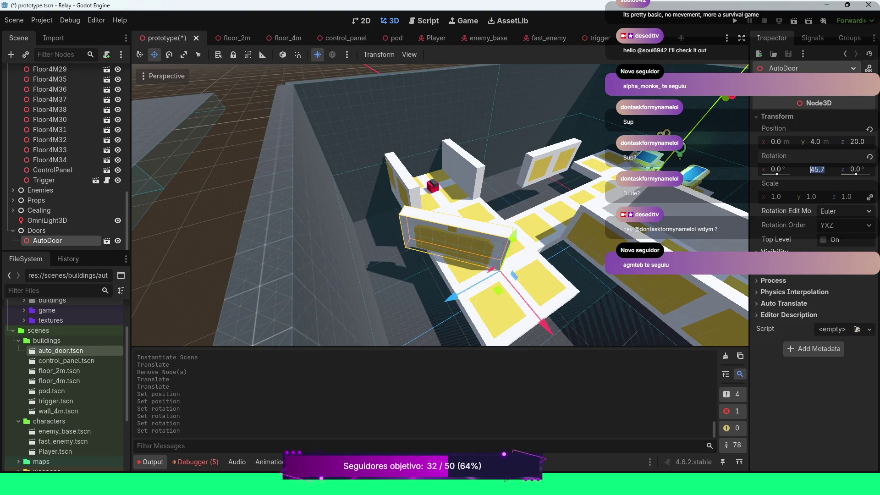
Rotate the door 90° around Y and drag it roughly toward the wall opening.
text(90)
key(Return)
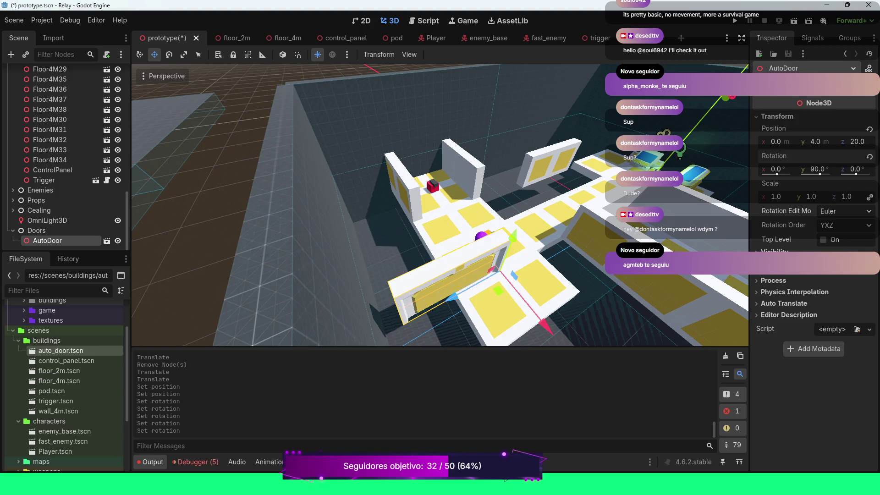
mouse_move(543, 325)
mouse_down()
mouse_move(510, 282)
mouse_move(502, 286)
mouse_up()
drag(420, 256, 504, 218)
drag(532, 260, 518, 245)
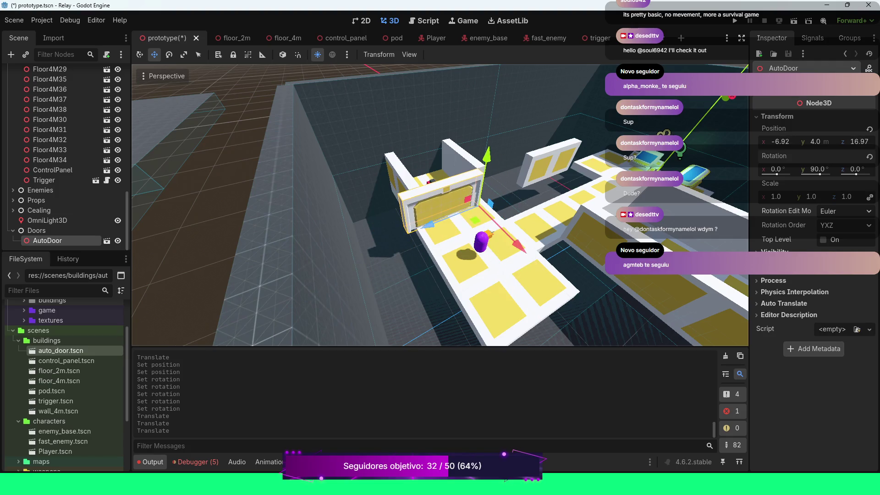
drag(490, 203, 500, 201)
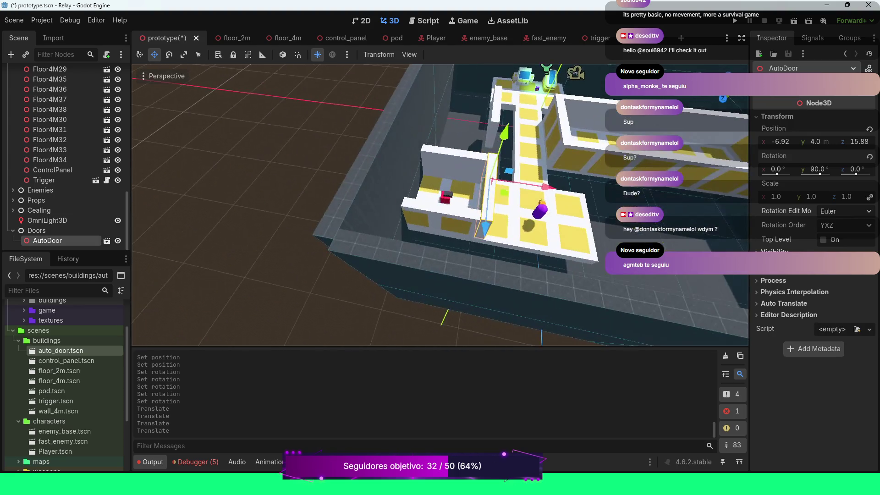
Set the door's X position to -7 after trying -6 and -8.
scroll(440, 204, up, 3)
click(780, 141)
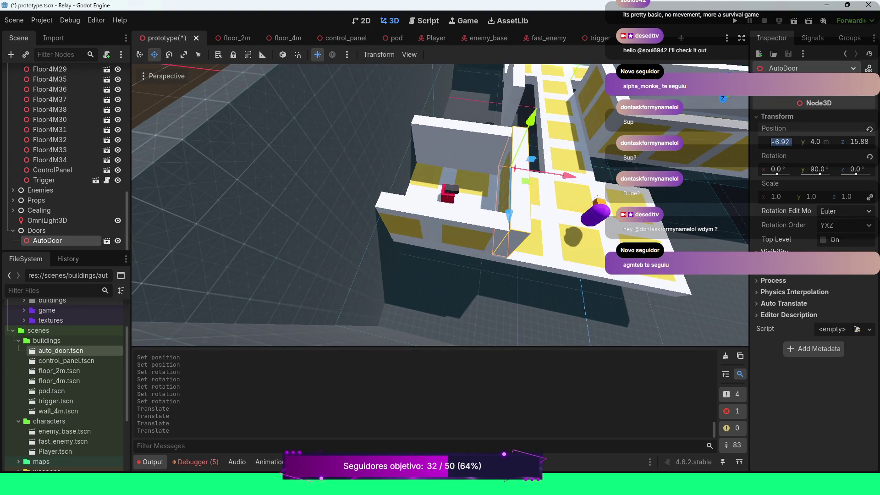
text(-6)
key(Return)
click(780, 141)
text(-8)
key(Return)
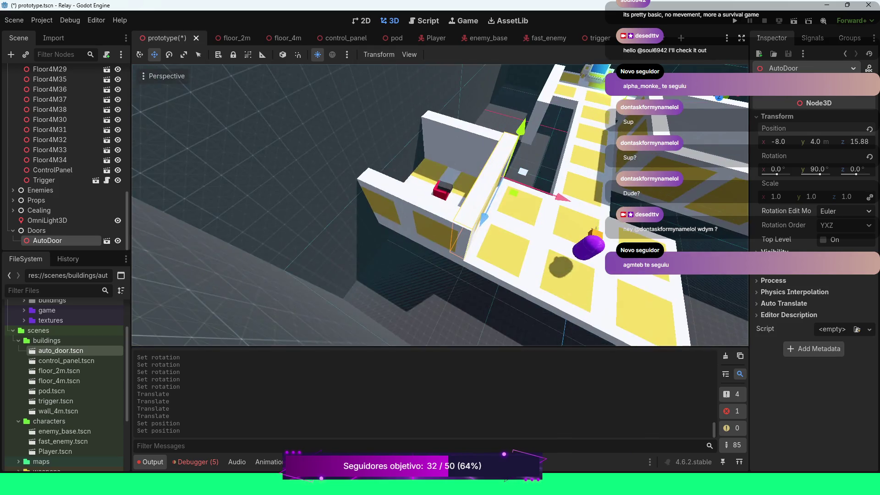
click(778, 141)
text(-7)
key(Return)
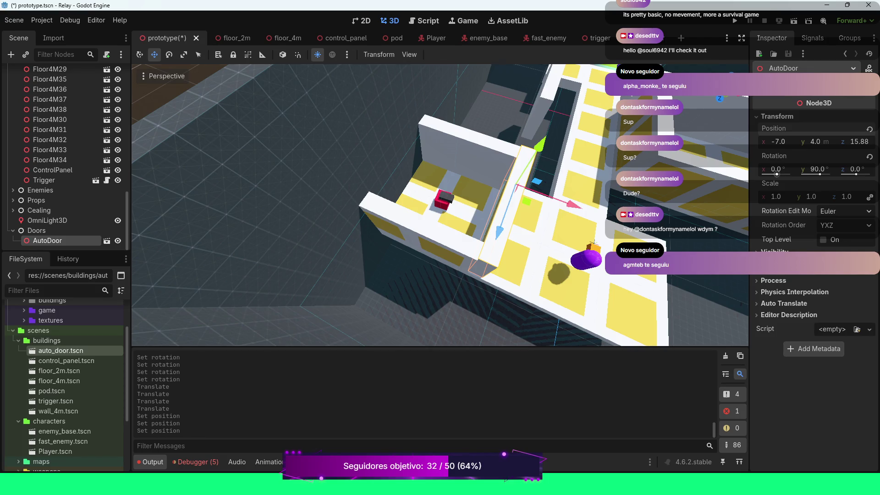
Set the door's Z position so it sits at 16 in the wall opening.
scroll(440, 204, up, 10)
scroll(439, 205, down, 3)
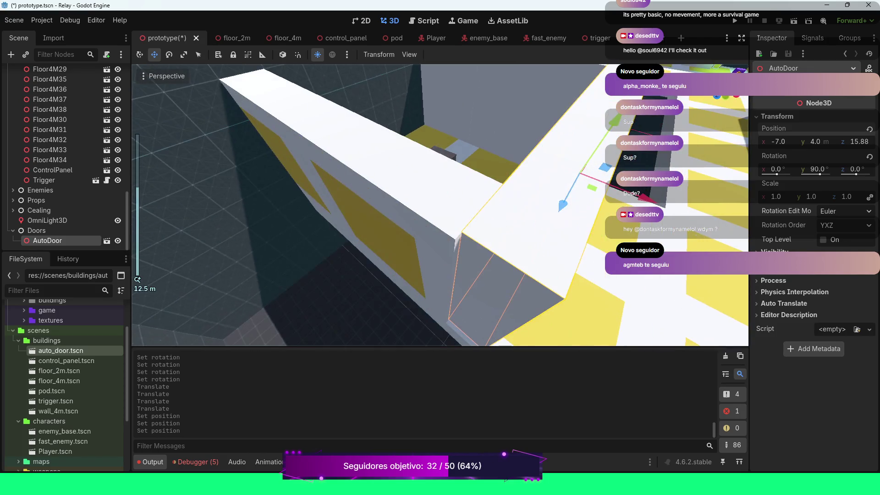
drag(439, 205, 361, 206)
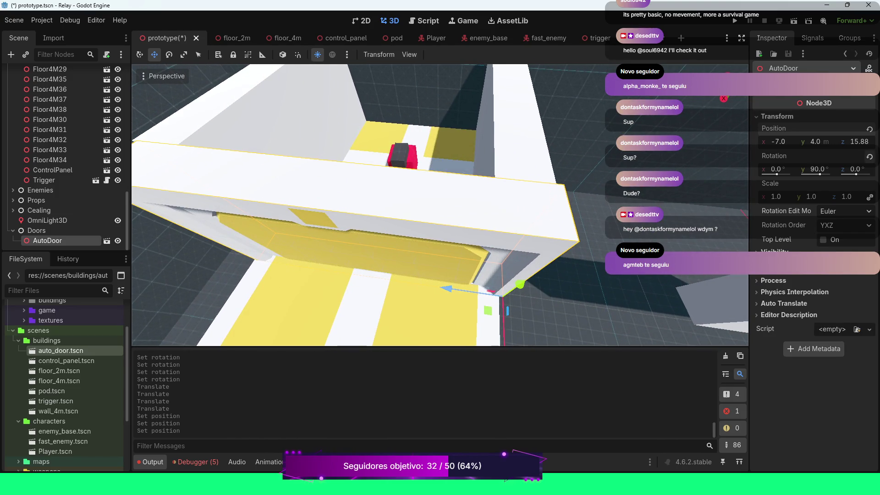
click(859, 142)
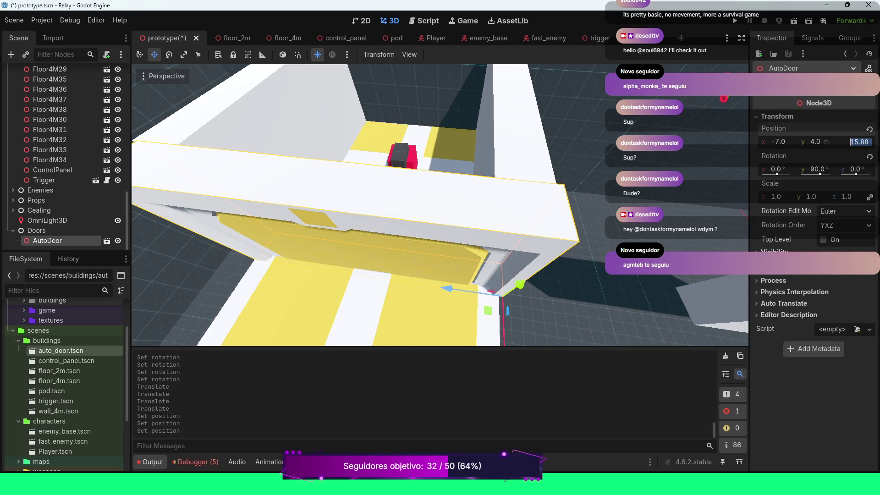
text(15)
key(Return)
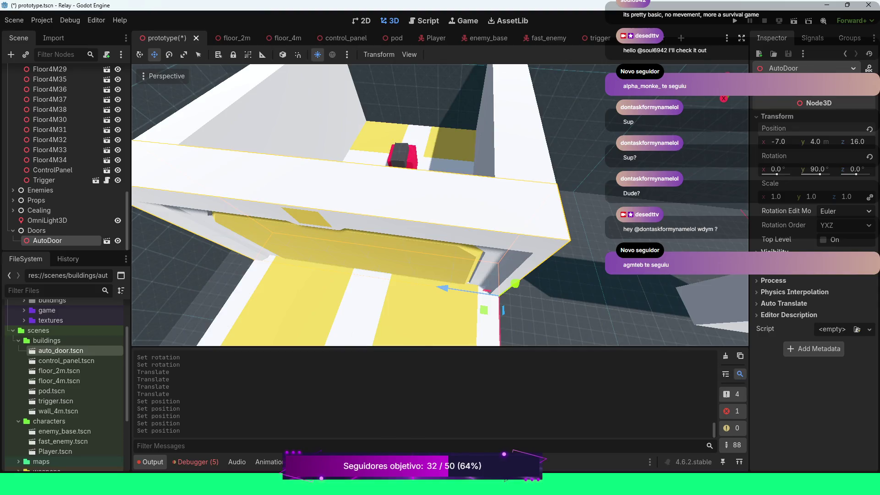
scroll(439, 206, down, 3)
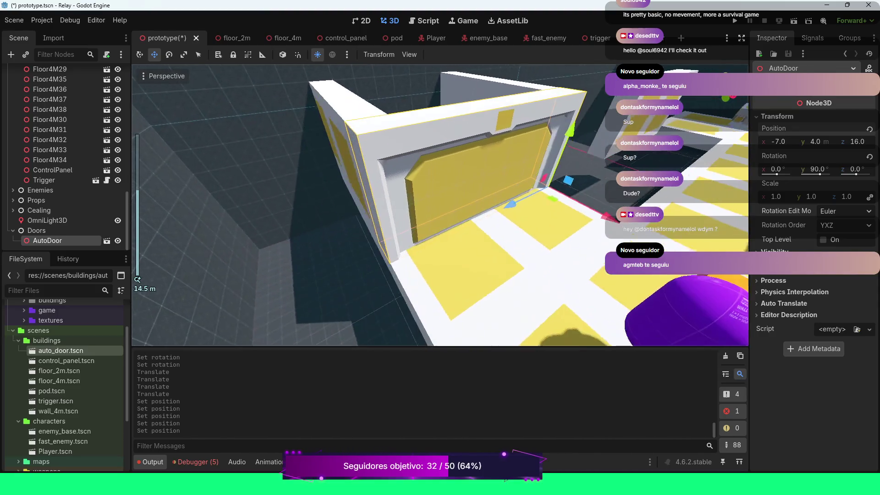
scroll(440, 206, down, 8)
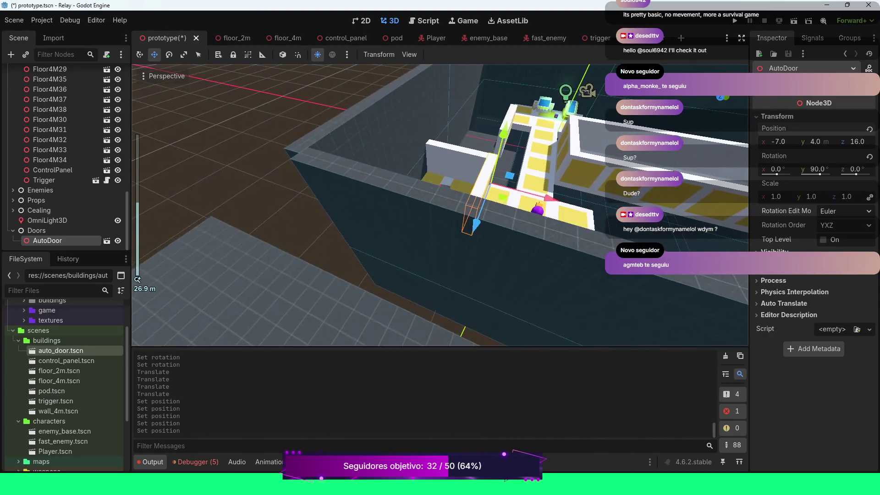
drag(439, 206, 330, 188)
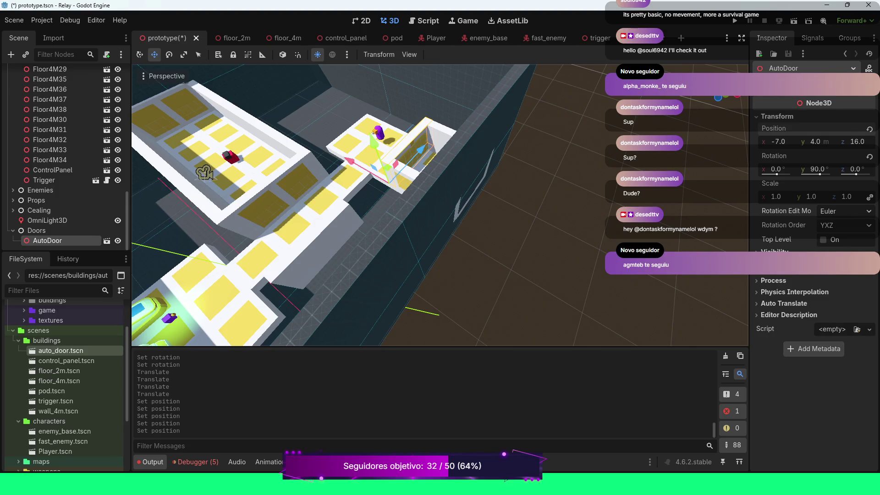
Save the prototype level and open the auto_door scene.
key(ctrl+s)
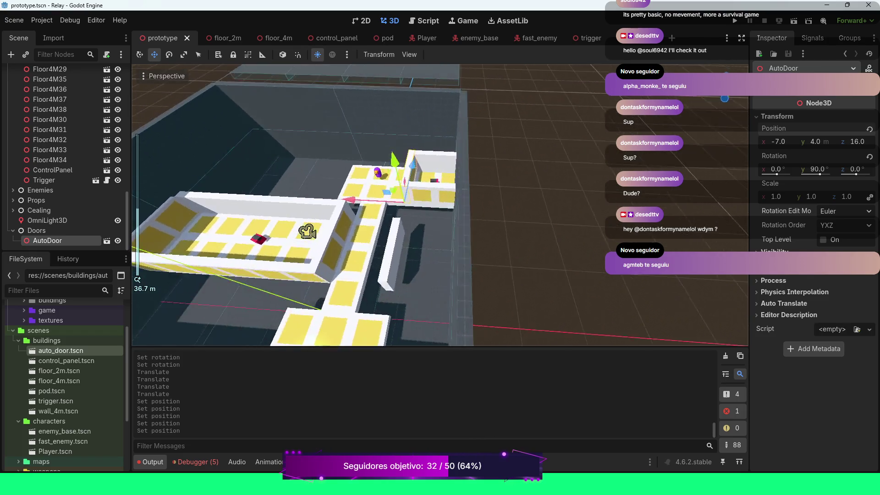
scroll(440, 204, down, 5)
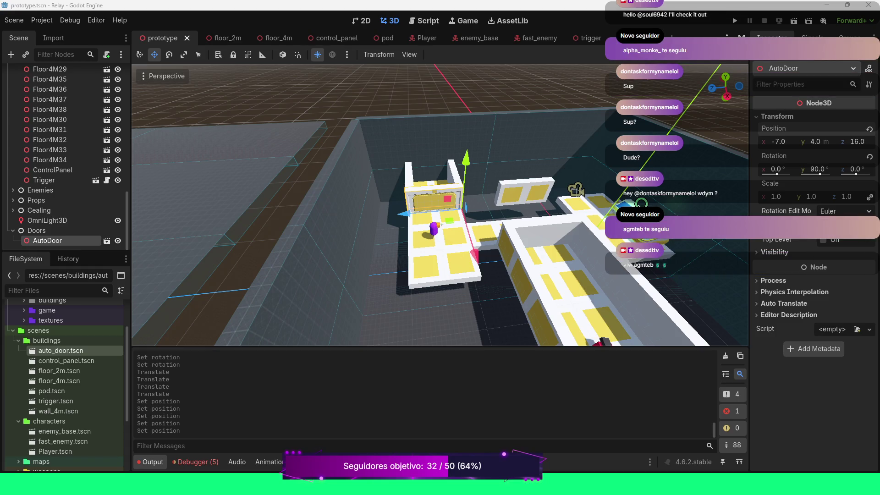
key(w)
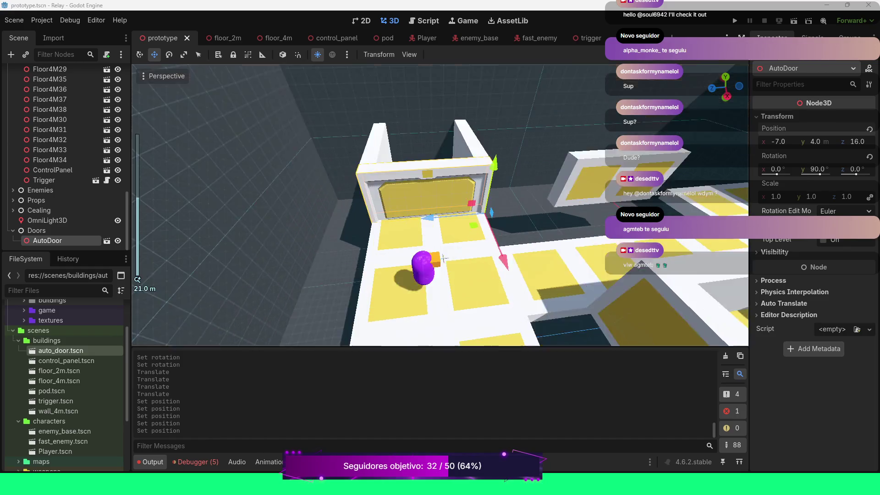
key(s)
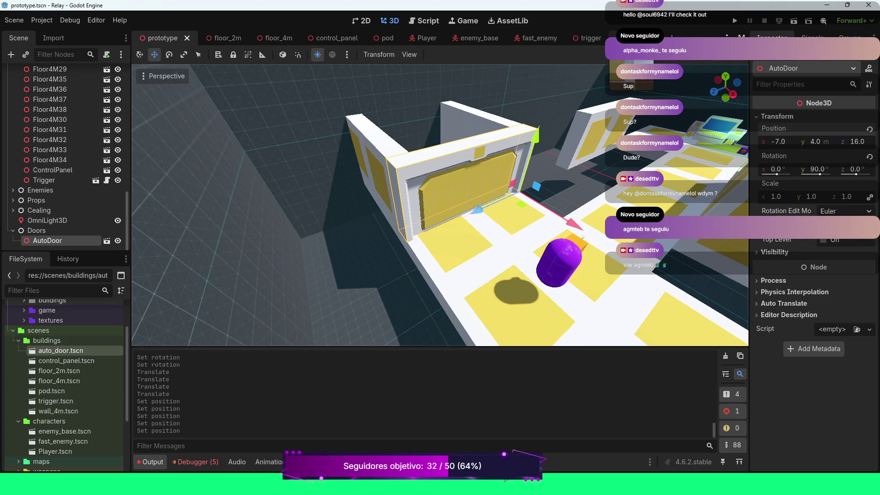
click(107, 240)
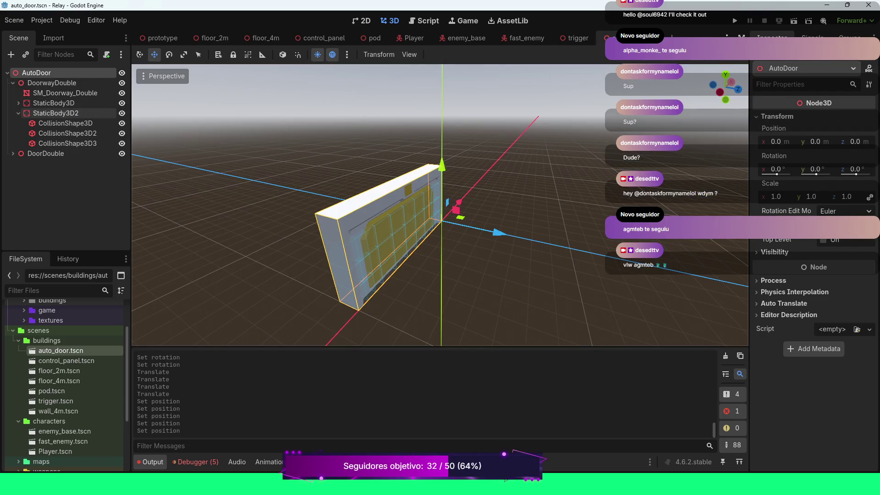
click(18, 113)
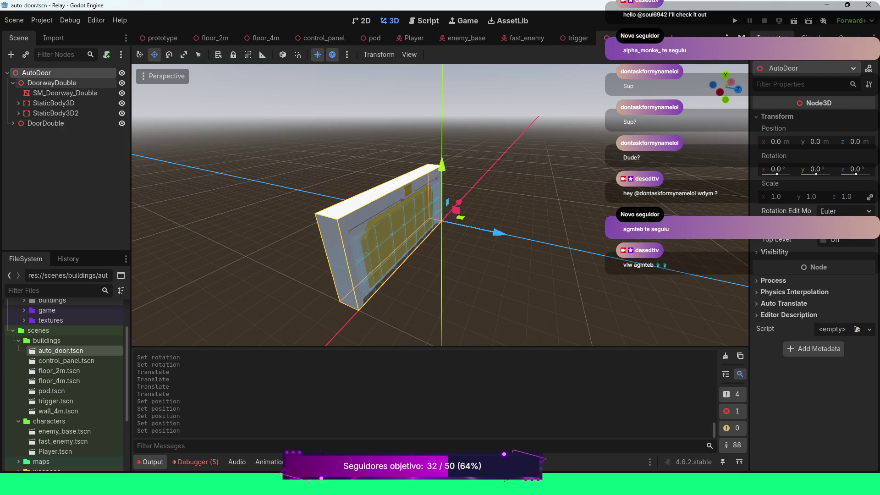
click(13, 83)
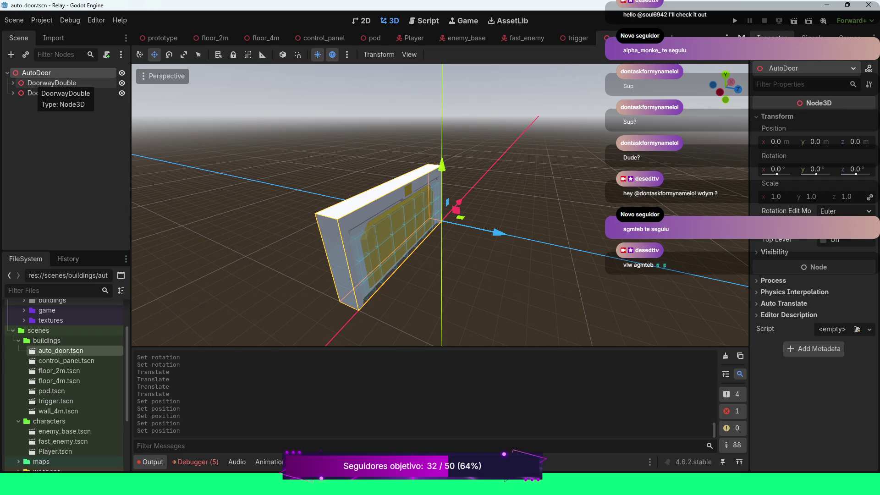
click(46, 83)
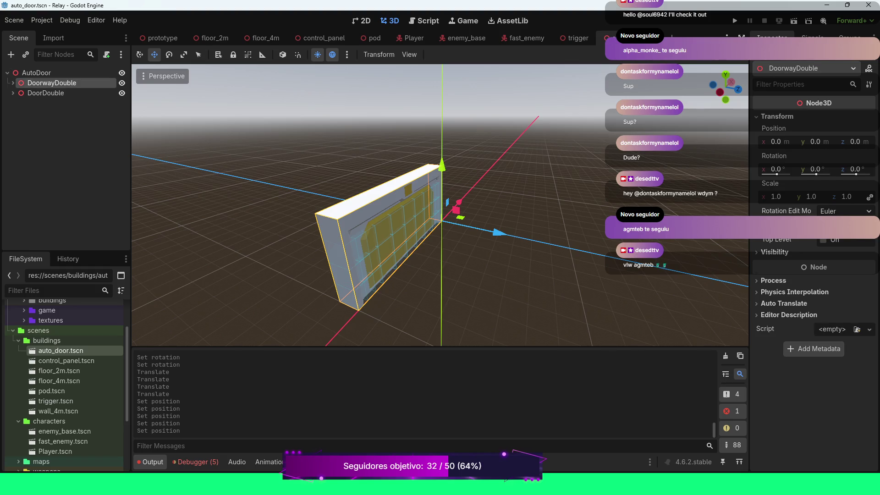
scroll(440, 206, down, 5)
key(KP_4)
key(KP_4)
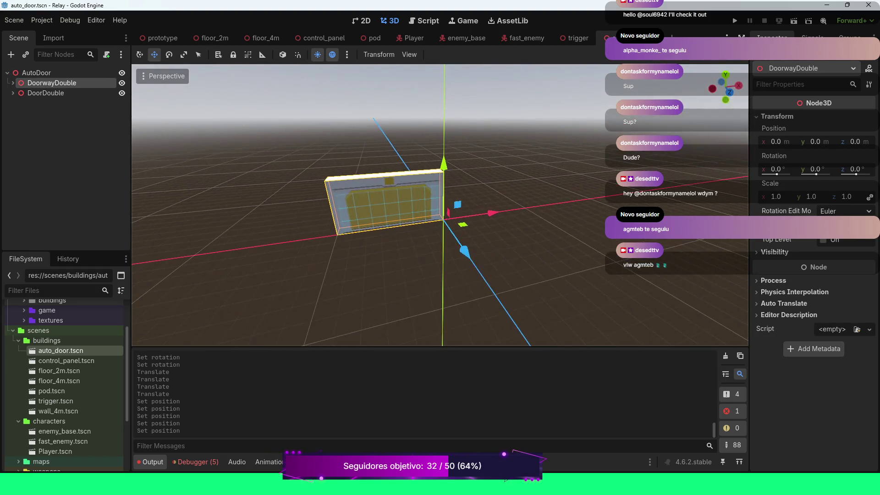
drag(490, 212, 515, 209)
key(ctrl+z)
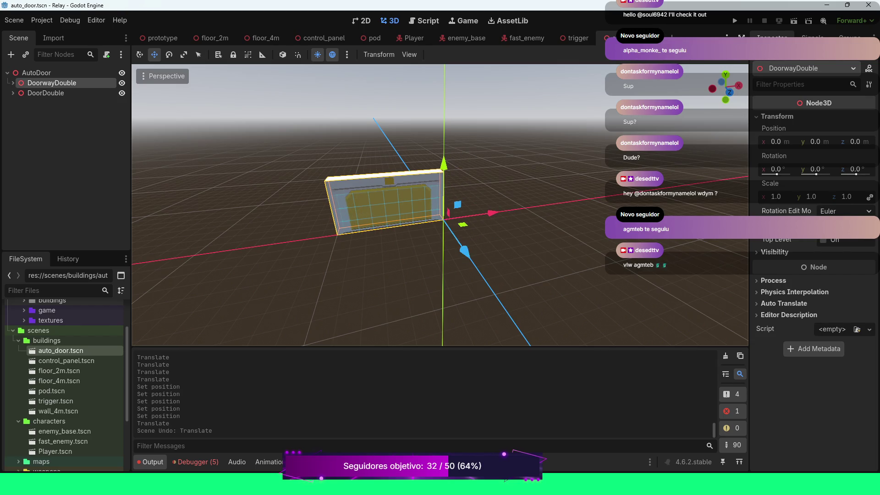
click(46, 93)
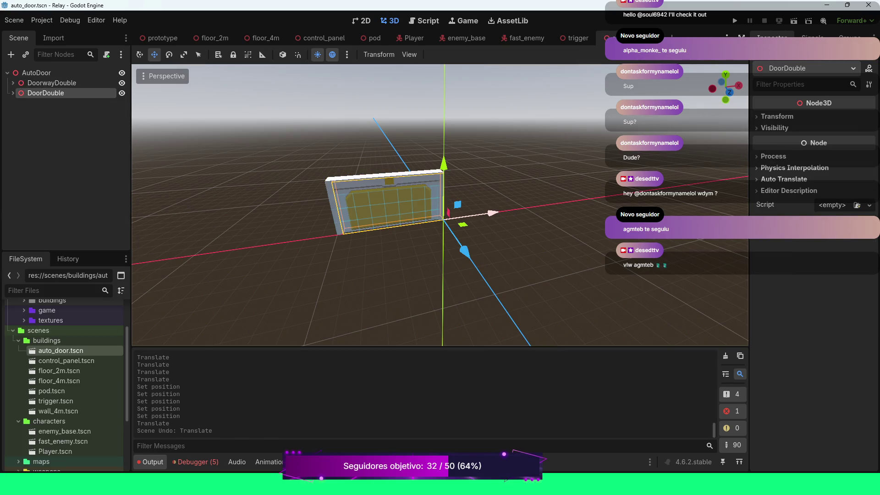
mouse_move(492, 212)
mouse_down()
mouse_move(584, 206)
mouse_move(403, 212)
mouse_move(504, 210)
mouse_up()
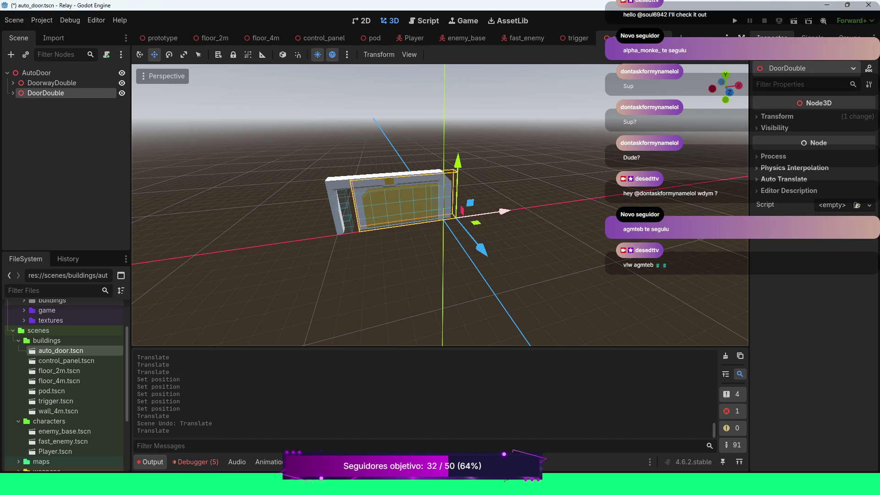
key(ctrl+z)
mouse_move(444, 161)
mouse_down()
mouse_move(444, 136)
mouse_move(443, 181)
mouse_move(444, 108)
mouse_move(443, 147)
mouse_up()
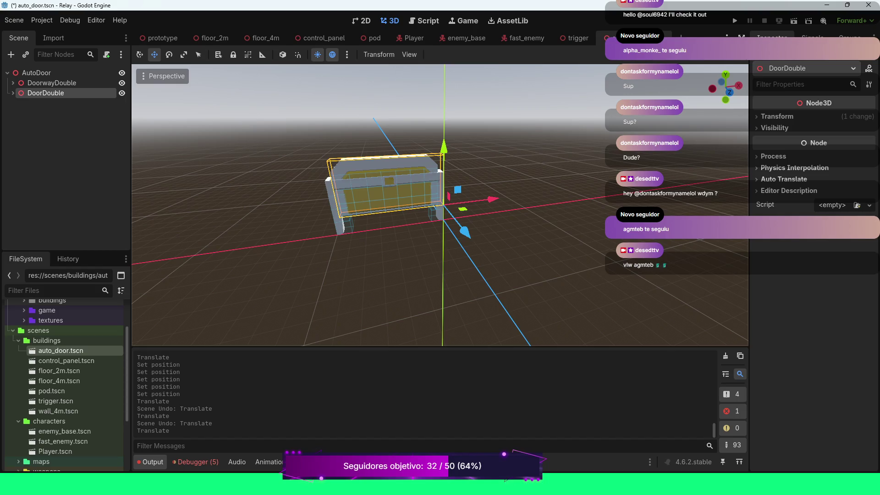
key(ctrl+z)
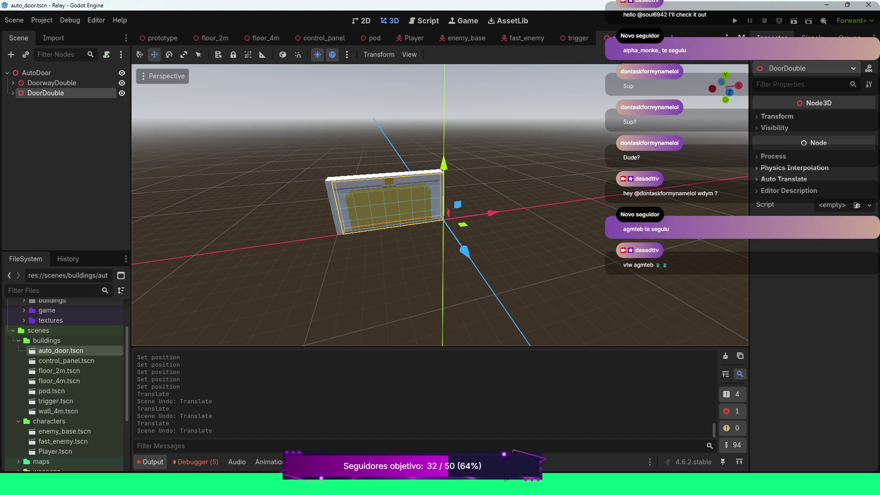
click(776, 116)
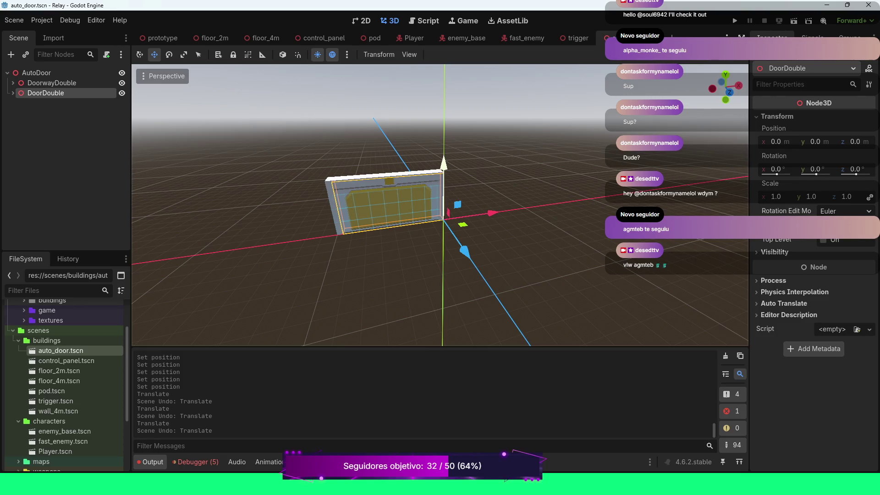
mouse_move(443, 163)
mouse_down()
mouse_move(444, 123)
mouse_move(444, 159)
mouse_up()
key(ctrl+z)
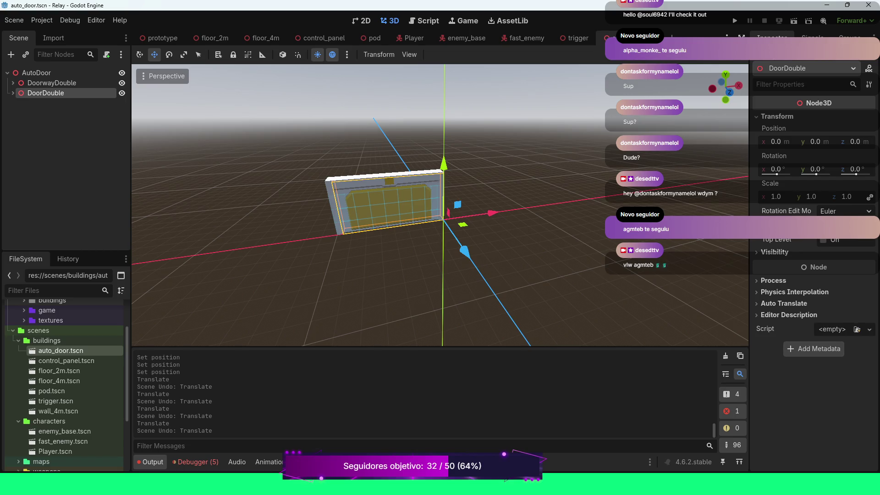
Rename the DoorDouble node to Door.
key(F2)
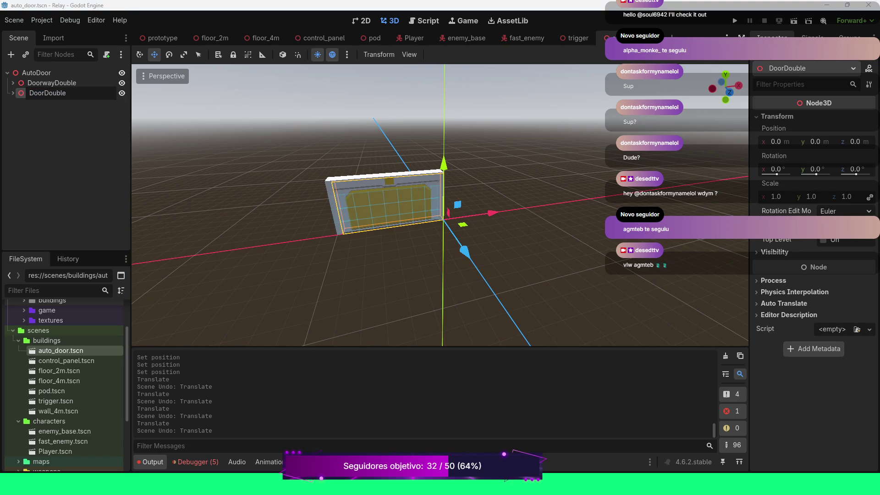
key(BackSpace)
key(BackSpace)
key(BackSpace)
key(Return)
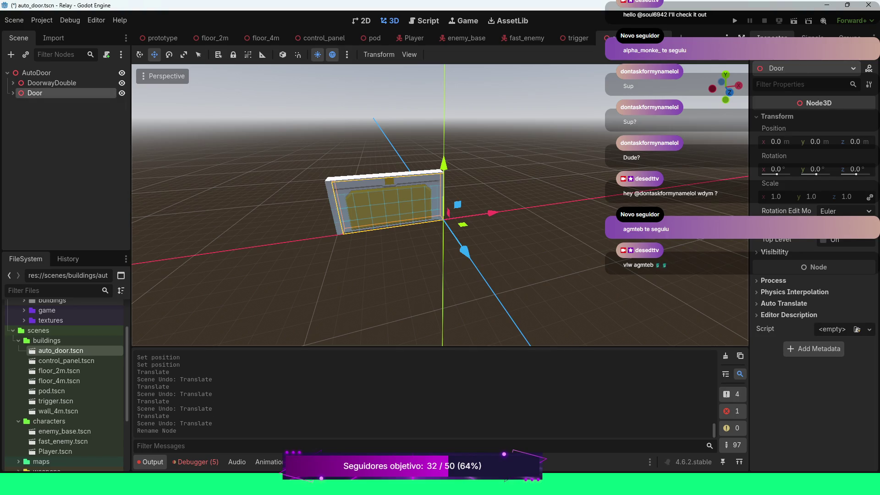
Rename DoorwayDouble to Doorway and save auto_door.tscn.
click(69, 83)
key(F2)
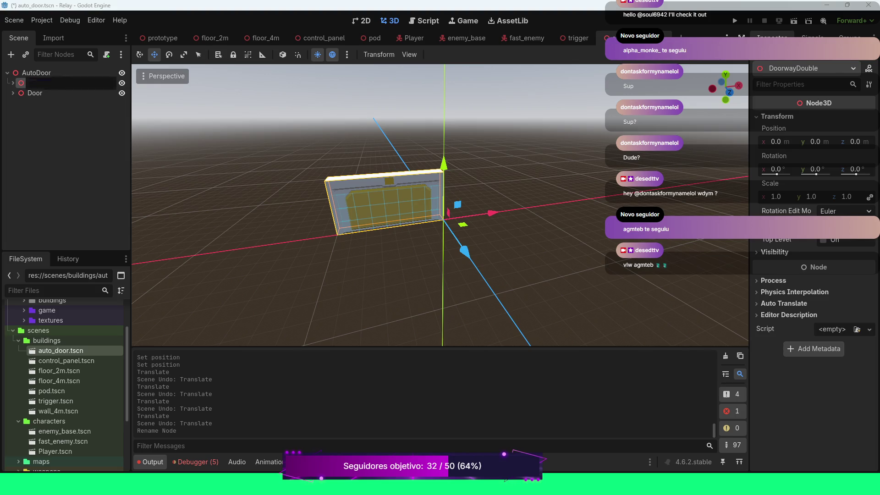
key(BackSpace)
key(BackSpace)
key(BackSpace)
key(BackSpace)
key(Return)
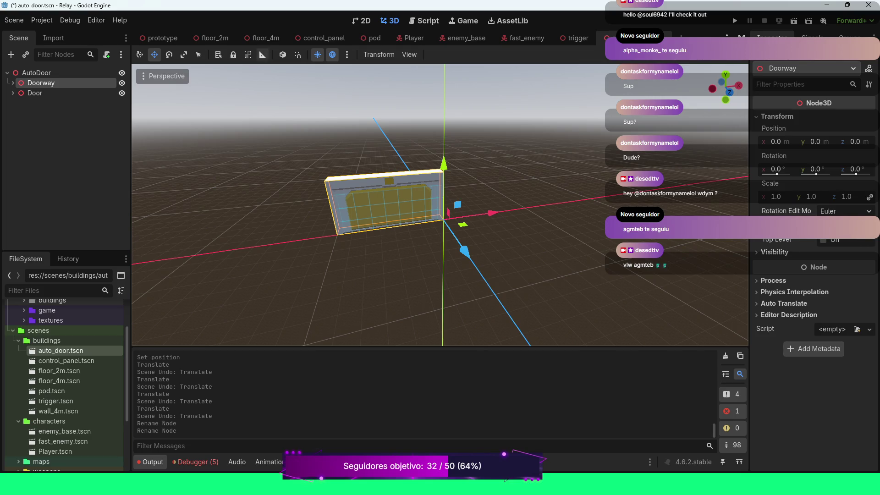
key(ctrl+s)
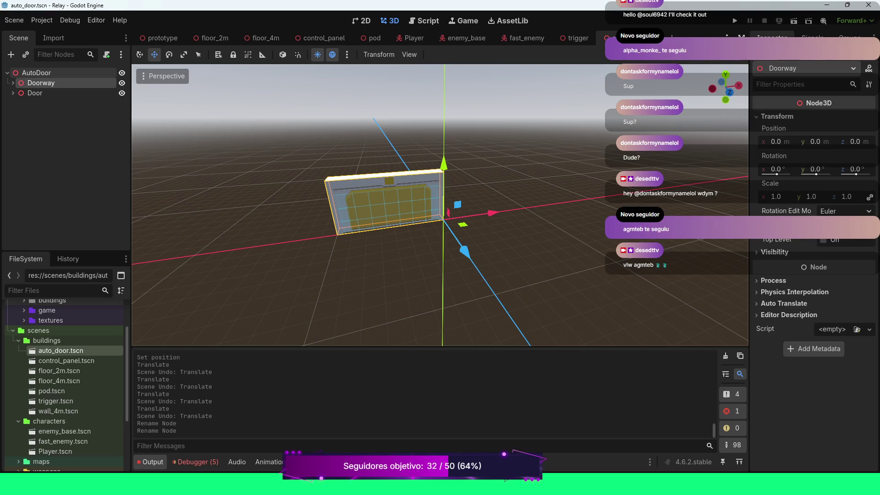
click(40, 73)
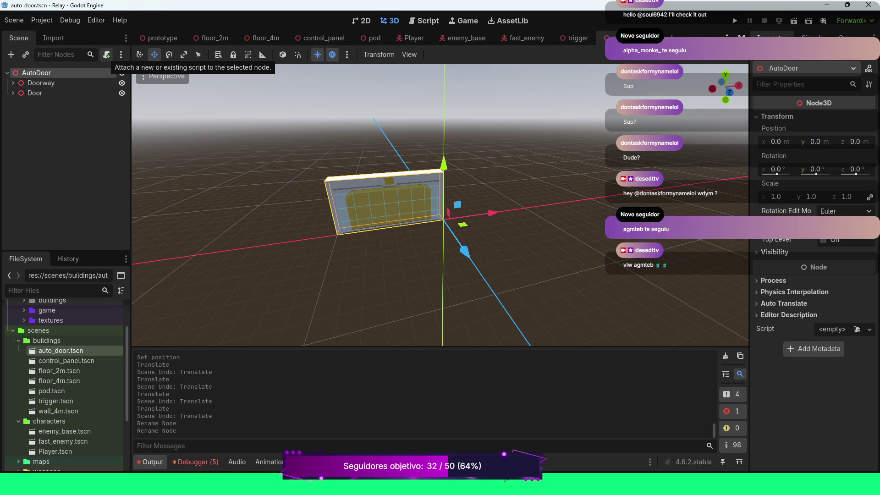
Attach a new script to AutoDoor saved as res://scripts/props/auto_door.gd.
click(106, 54)
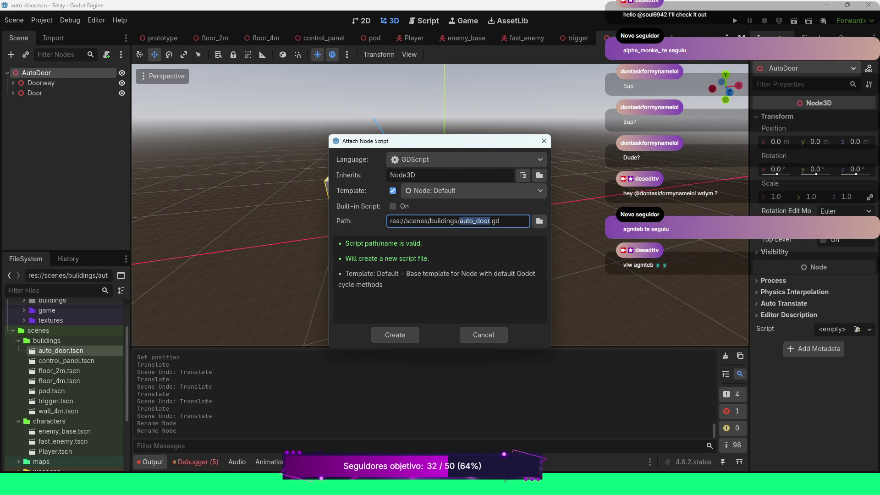
click(450, 221)
key(Delete)
key(Delete)
key(BackSpace)
key(BackSpace)
key(BackSpace)
text(ripts)
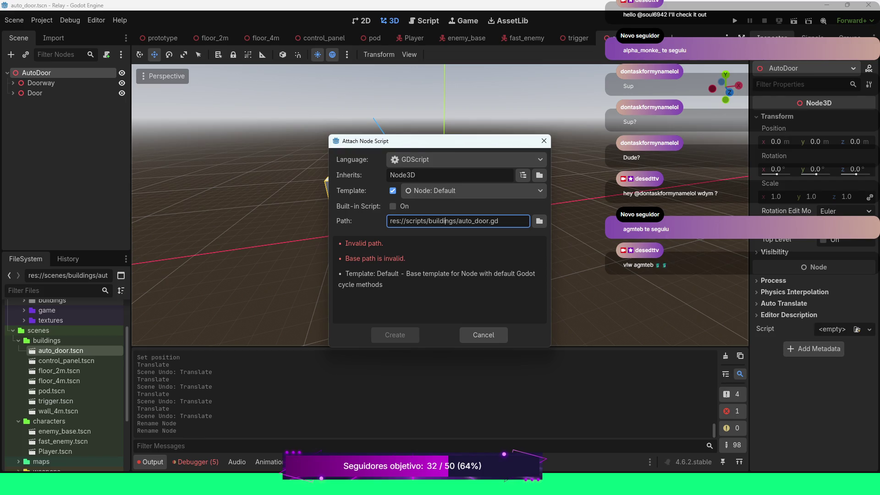
key(BackSpace)
key(BackSpace)
key(BackSpace)
text(props)
key(Return)
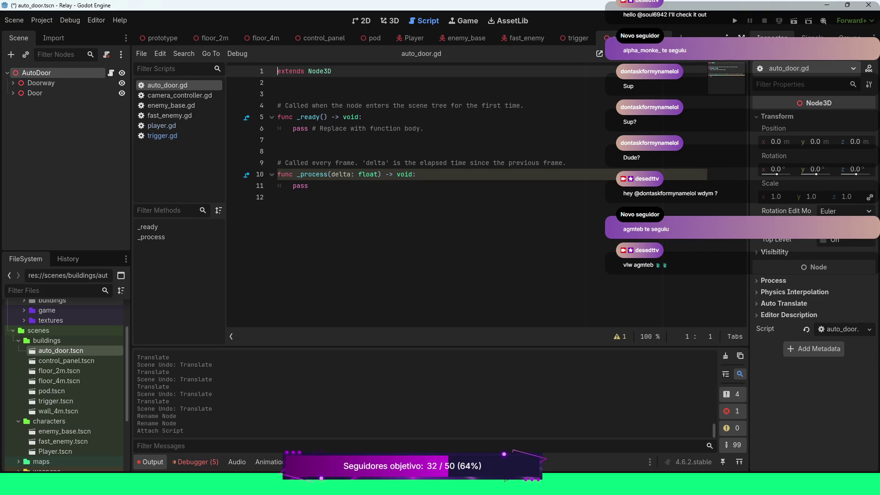
Save the auto_door scene and return to the prototype scene.
click(278, 140)
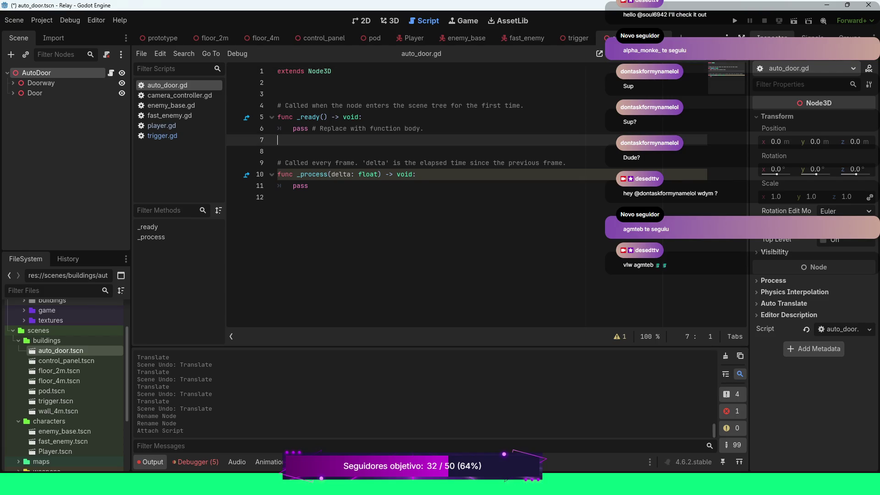
key(ctrl+s)
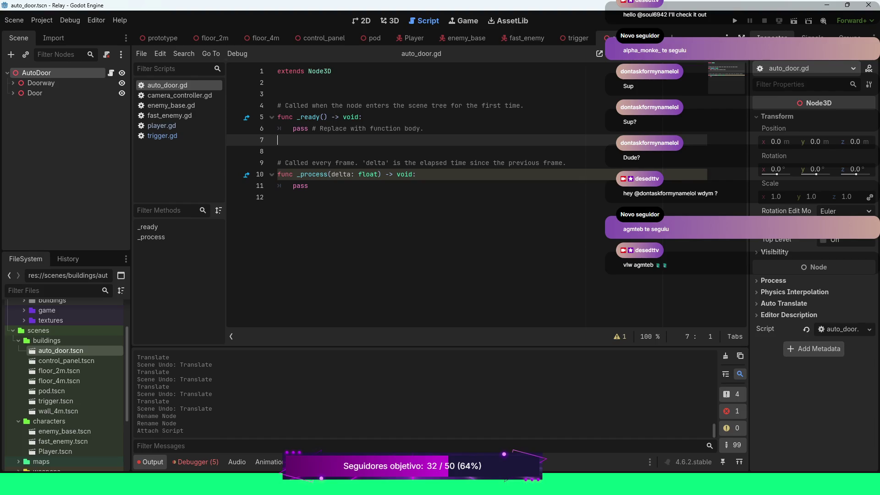
click(159, 38)
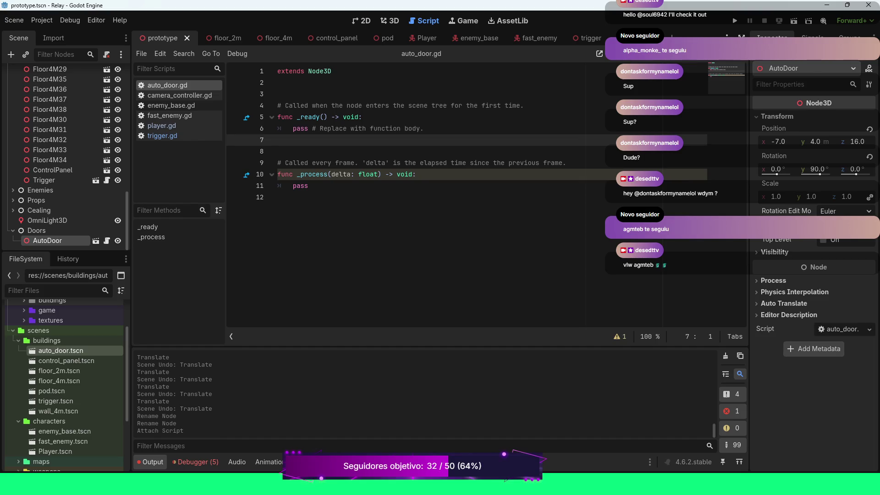
In 3D view, drag the Trigger node under Props and show its signals list.
click(389, 20)
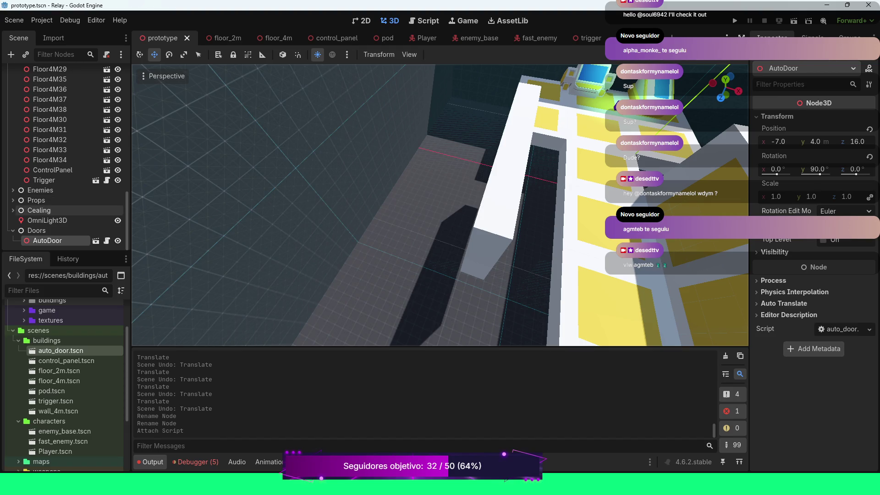
click(13, 200)
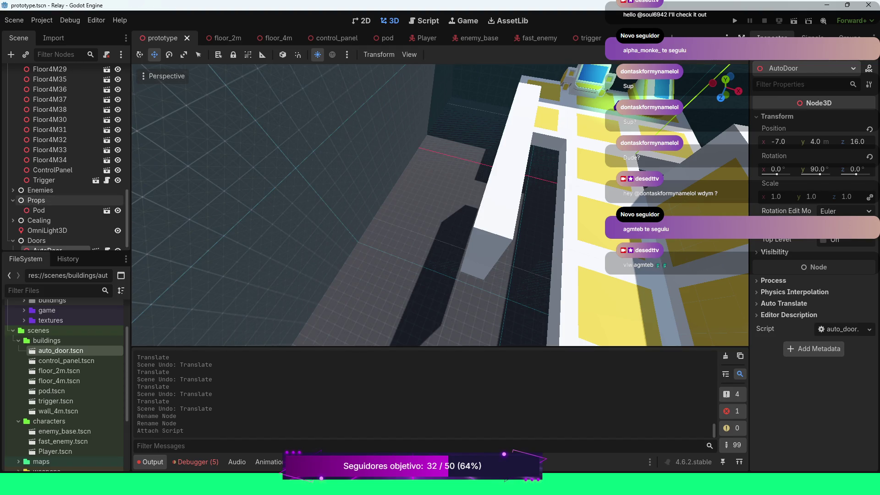
click(13, 200)
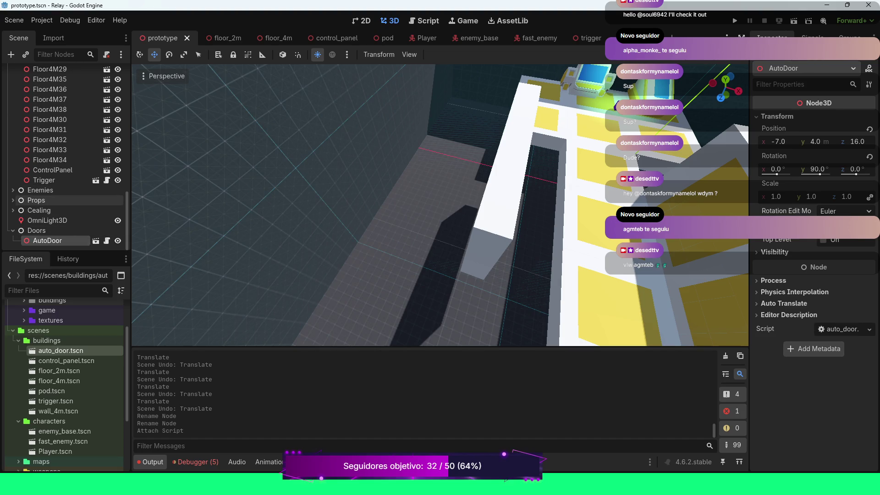
mouse_move(43, 180)
mouse_down()
mouse_move(64, 186)
mouse_move(43, 201)
mouse_up()
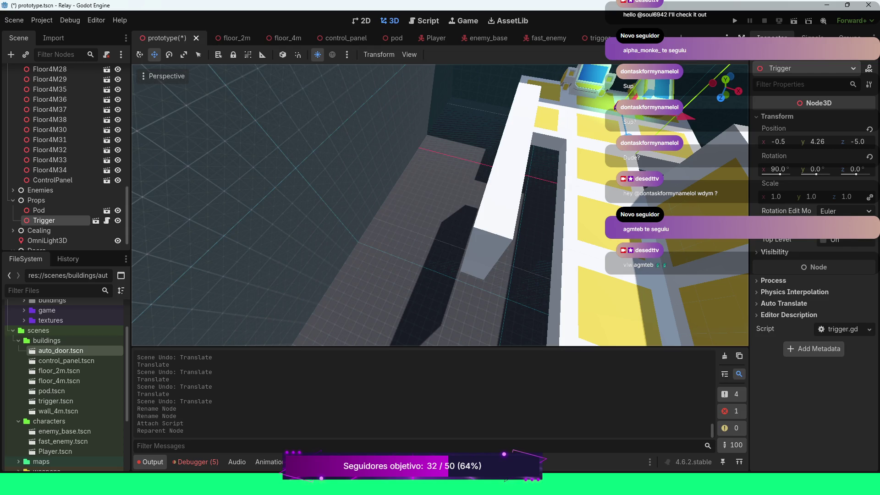
click(813, 37)
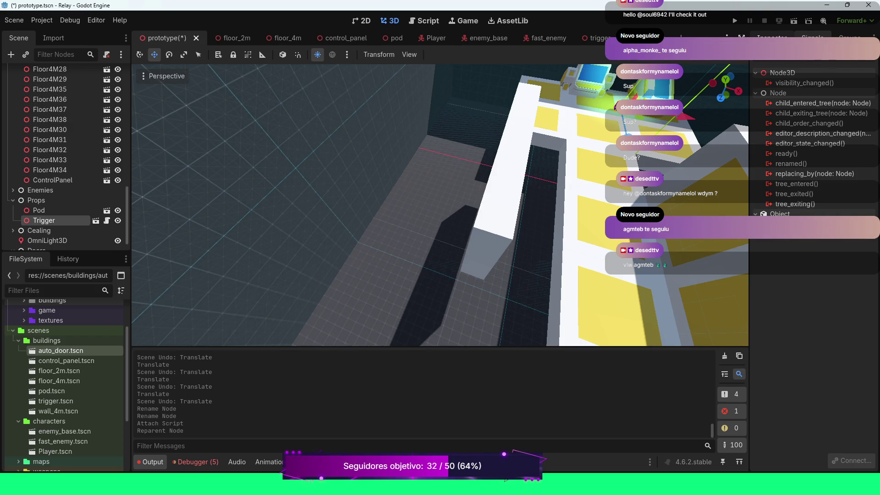
Show the Trigger's Inspector, fly the camera back over the level, then open the script editor.
click(772, 36)
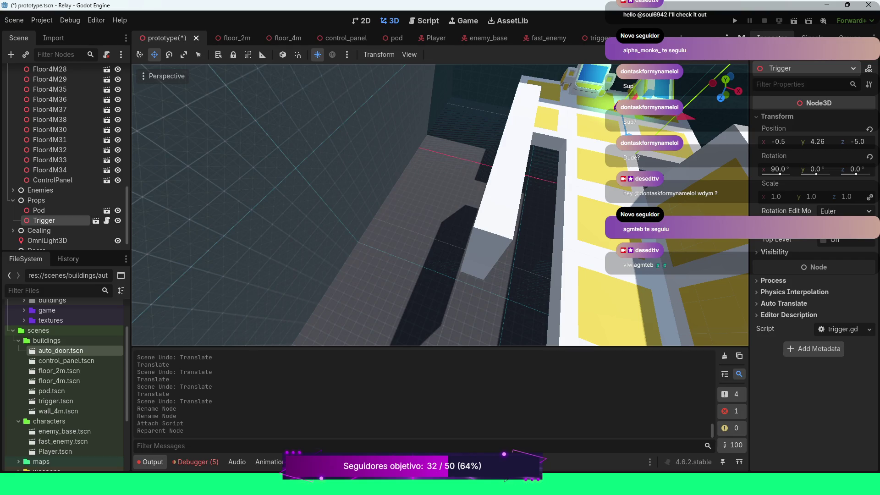
key(s)
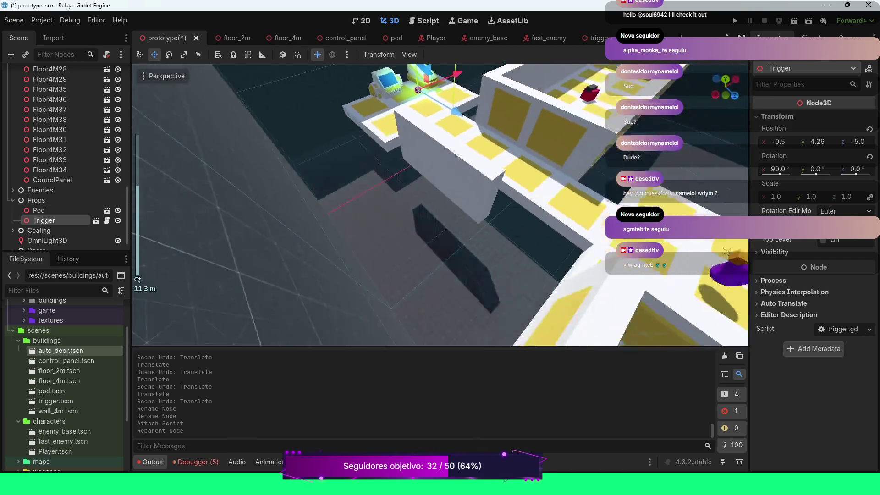
key(s)
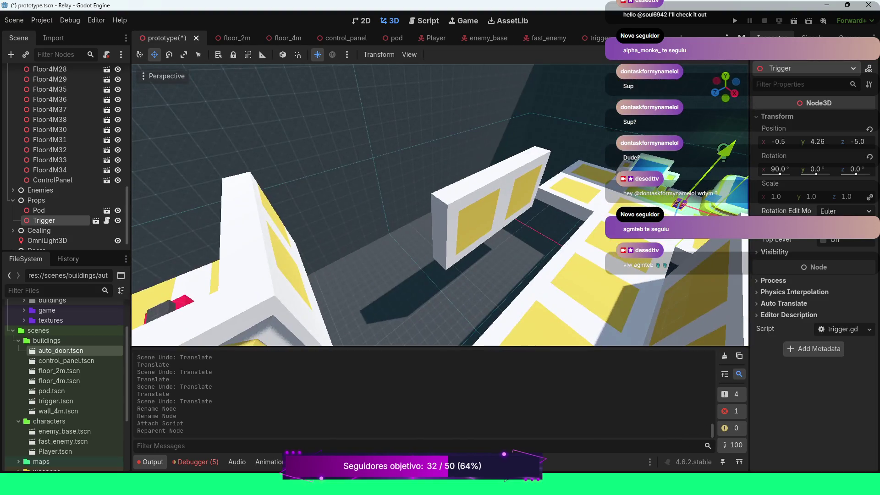
key(s)
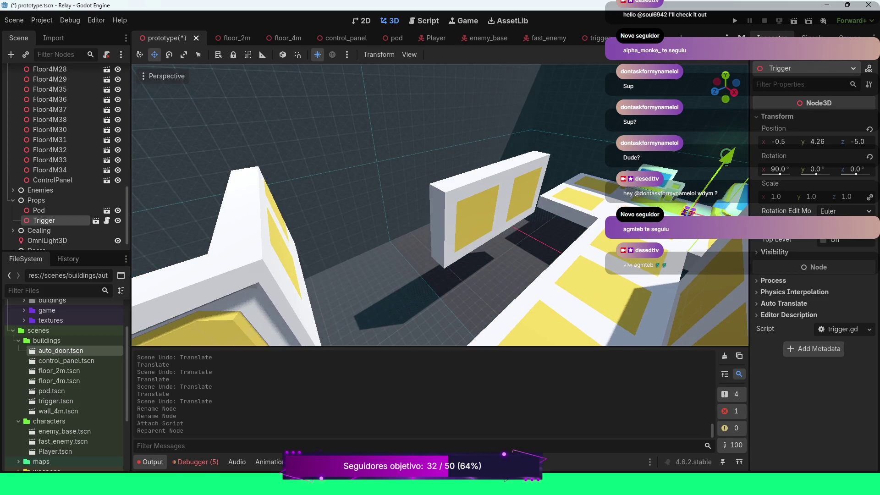
scroll(440, 205, down, 10)
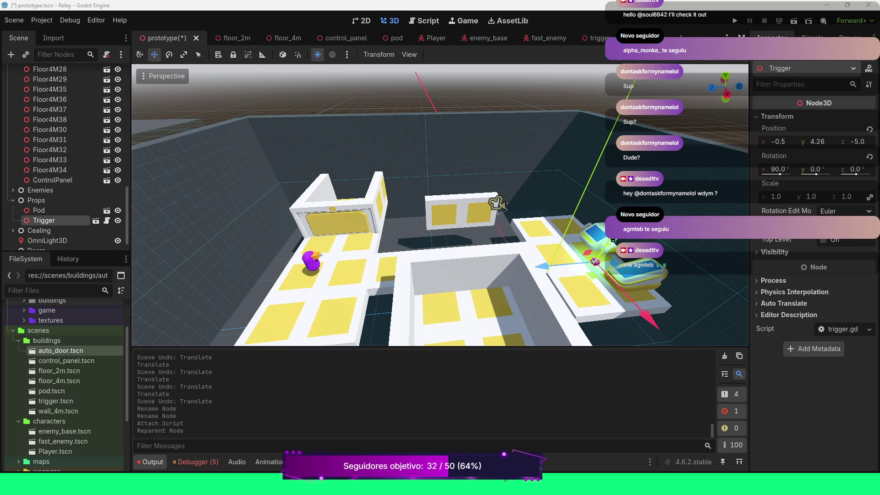
key(ctrl+F3)
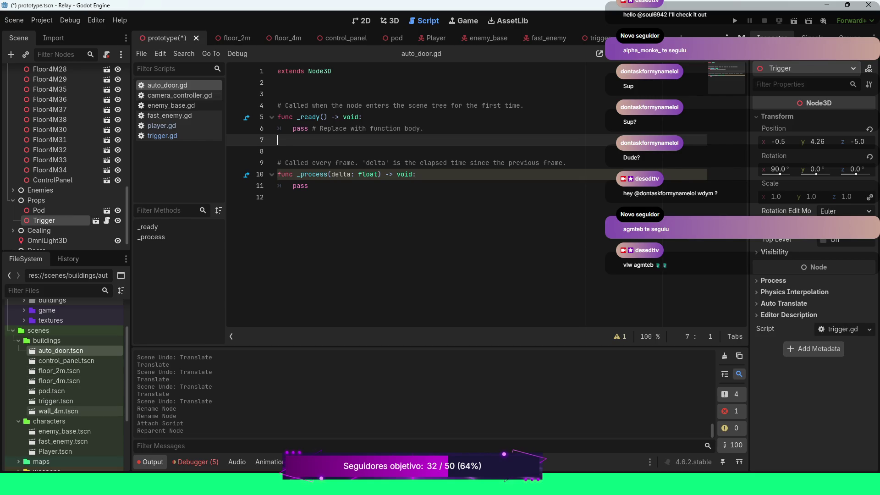
Scroll through auto_door.gd in the script editor to review its template code.
scroll(69, 380, down, 2)
scroll(69, 389, up, 4)
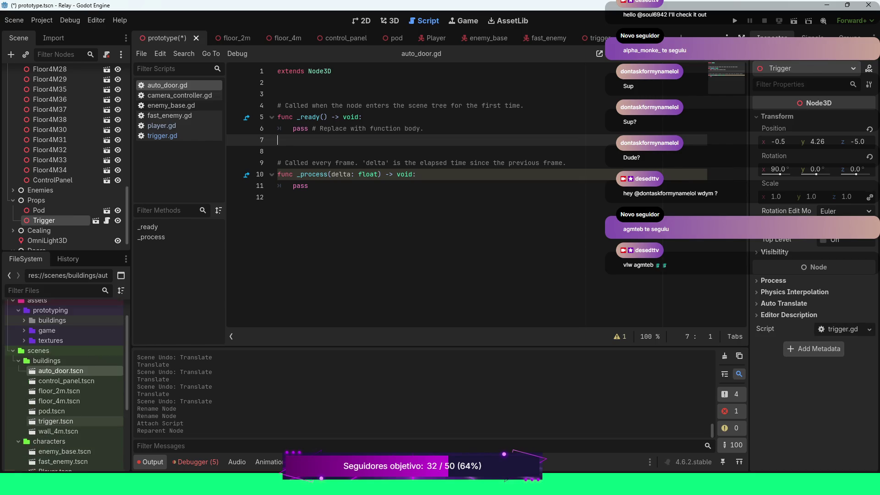
Create a new Node script named signal_bus.gd inside res://scripts from the folder's context menu.
click(13, 371)
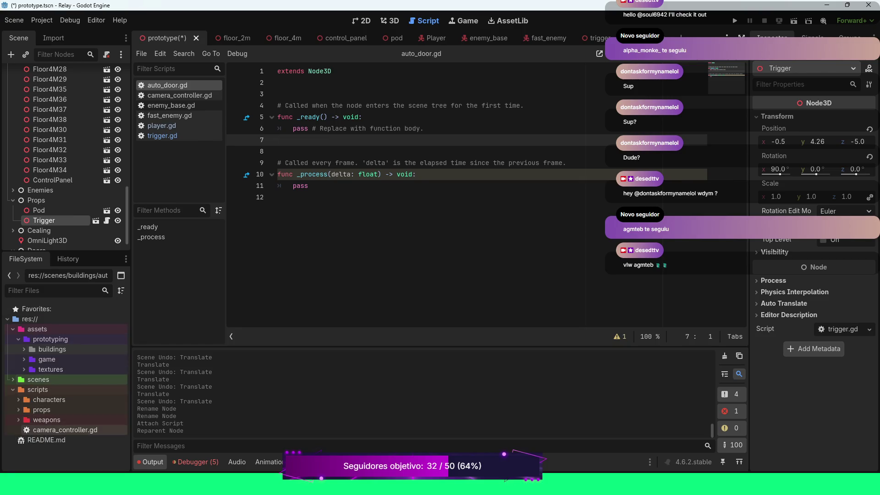
click(37, 389)
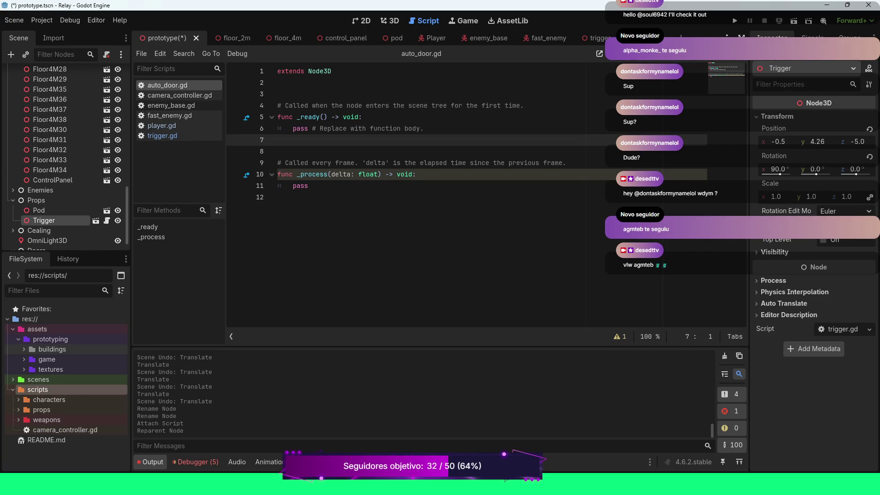
right_click(46, 389)
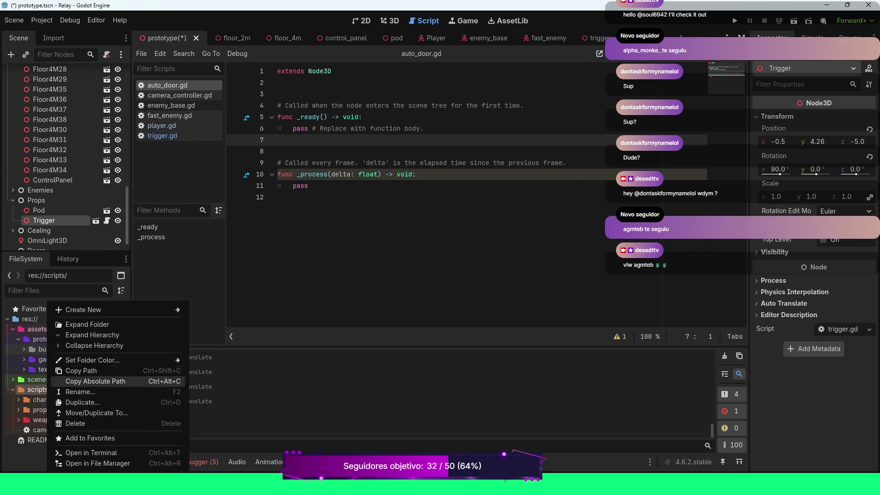
mouse_move(115, 310)
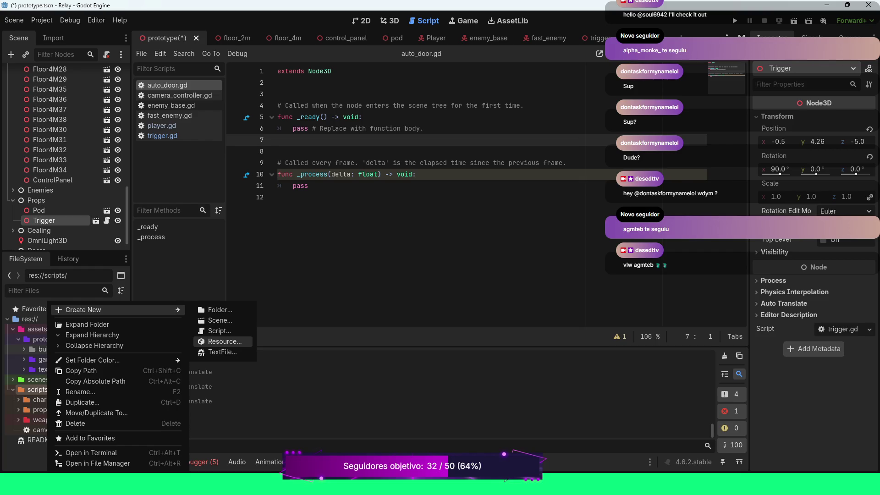
click(219, 331)
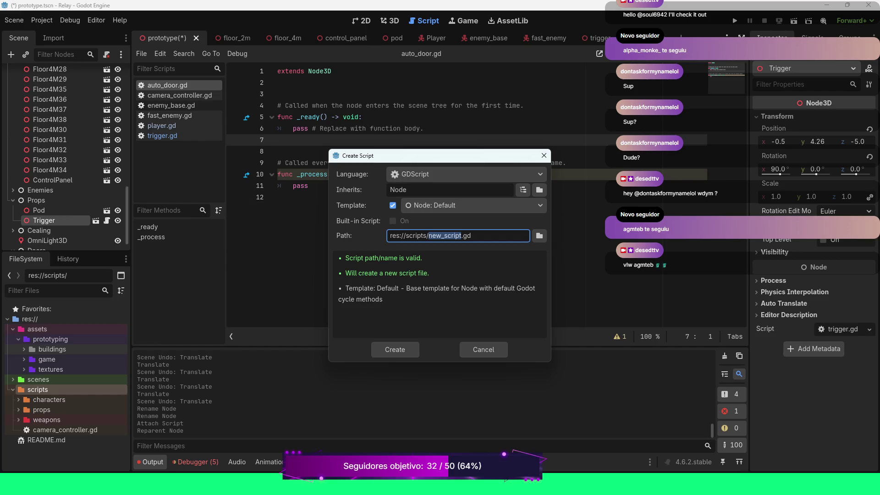
text(SignalBus)
key(BackSpace)
key(BackSpace)
key(BackSpace)
key(BackSpace)
key(BackSpace)
text(signa)
text(l_bus)
key(Return)
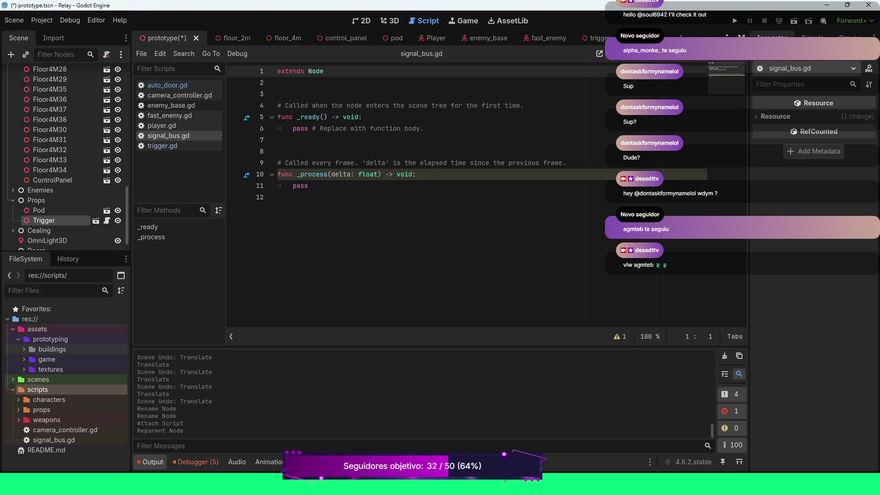
Save, then open Project Settings at the Autoload tab.
click(278, 152)
key(ctrl+s)
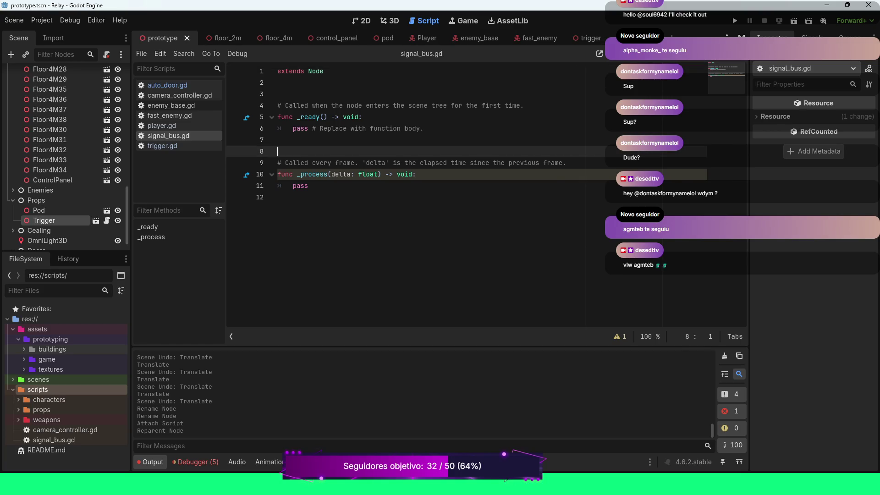
click(42, 20)
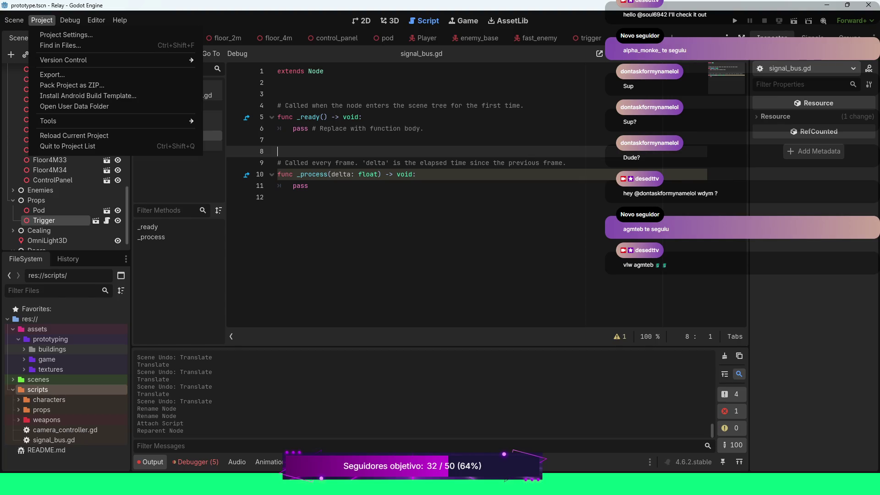
click(66, 35)
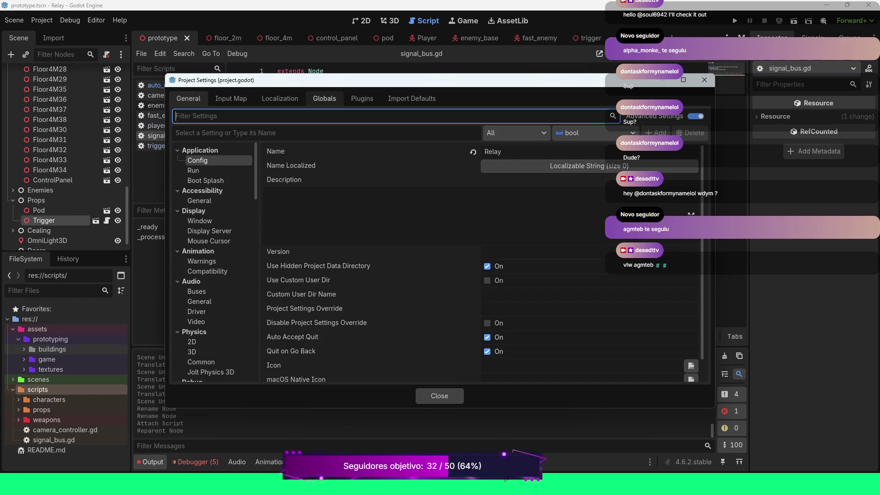
click(324, 99)
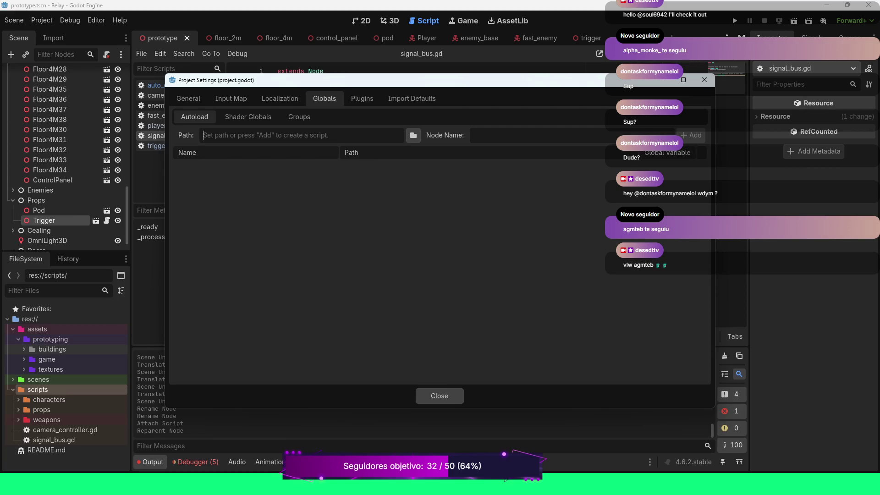
Enter signal_bus as the autoload name and start creating a script for it.
text(signal)
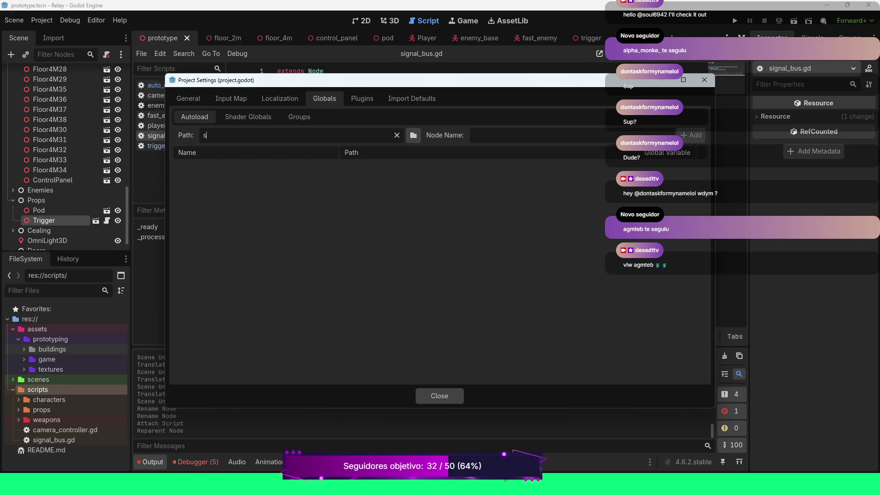
text(_)
key(BackSpace)
key(BackSpace)
key(BackSpace)
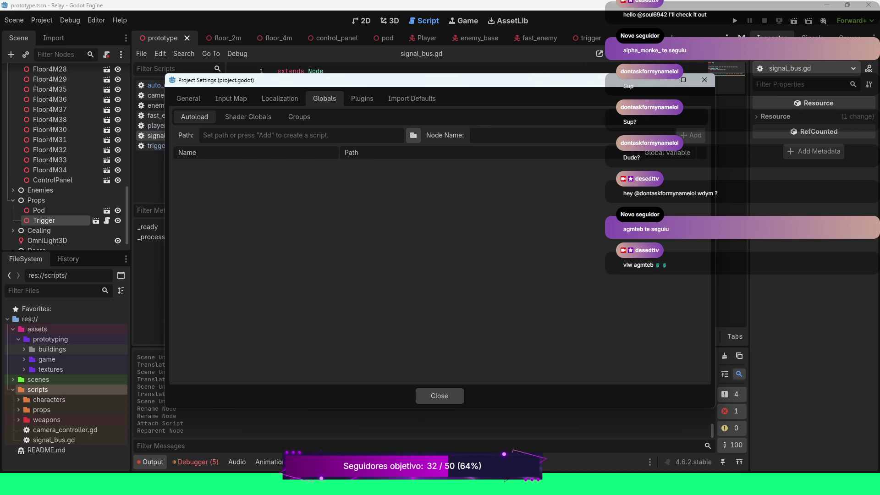
text(signal)
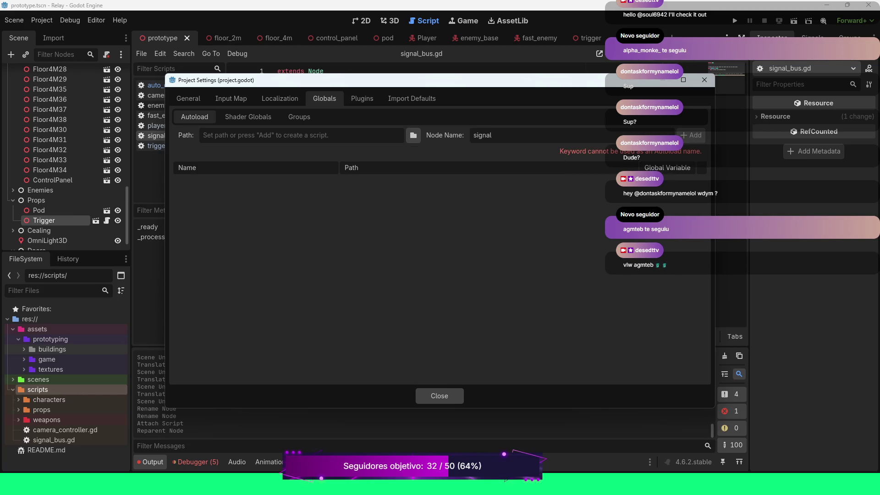
text(_)
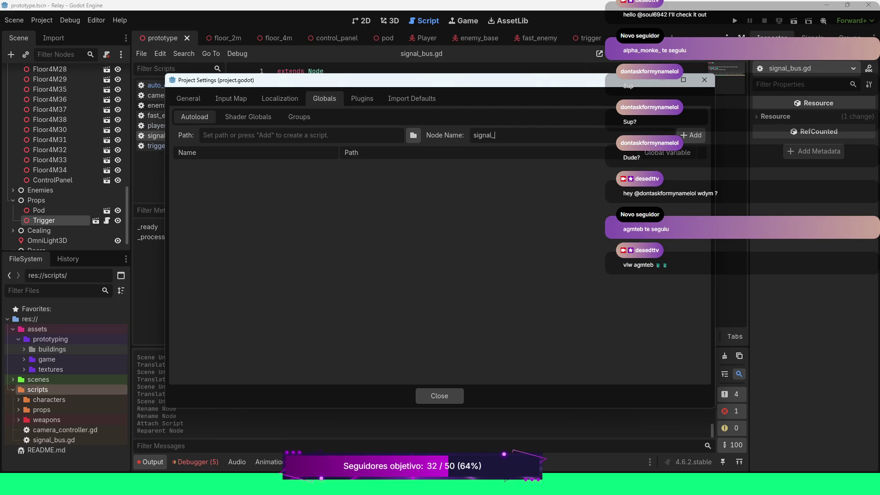
text(bus)
click(691, 135)
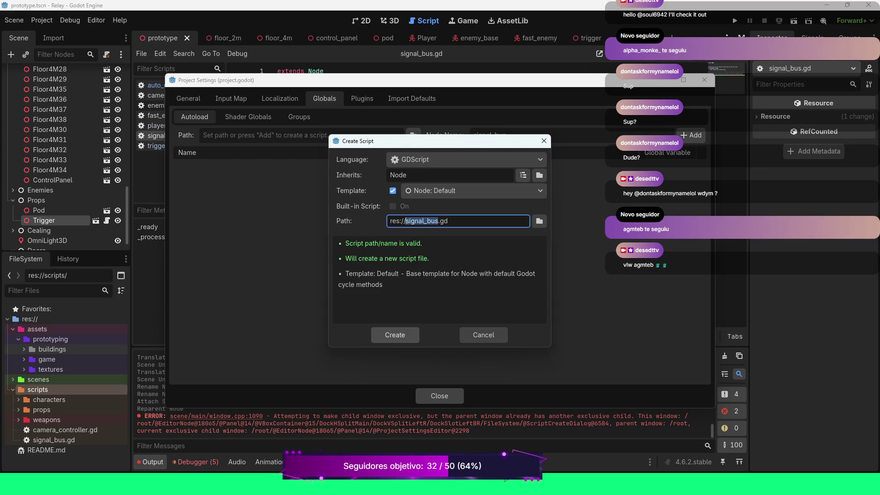
Instead, register the existing scripts/signal_bus.gd as autoload 'signalbus' and close Project Settings.
click(483, 335)
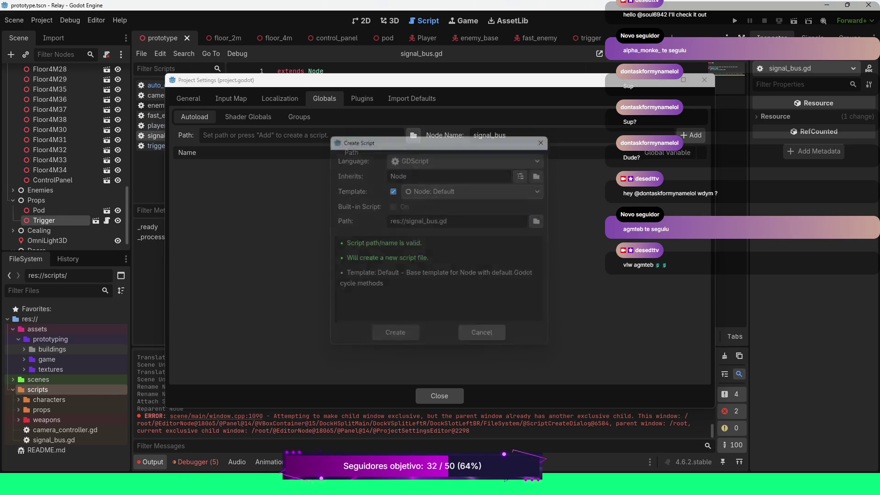
click(413, 135)
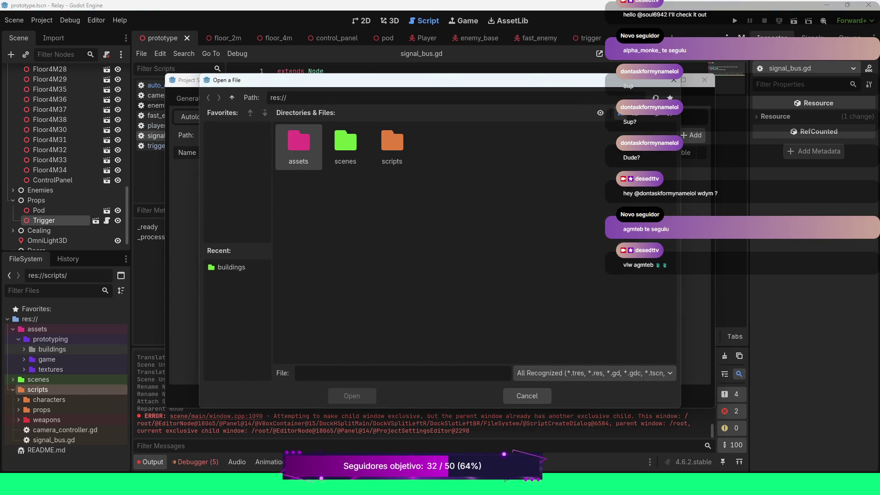
double_click(392, 144)
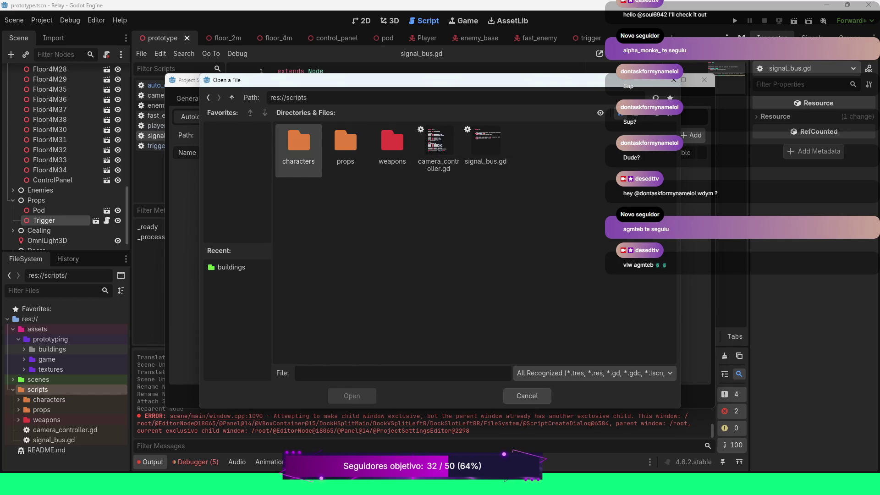
double_click(486, 145)
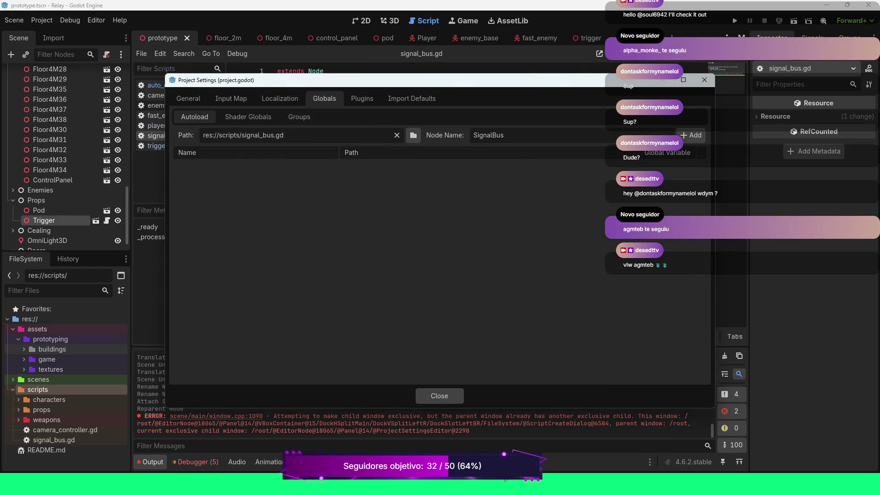
drag(505, 135, 473, 135)
text(signal)
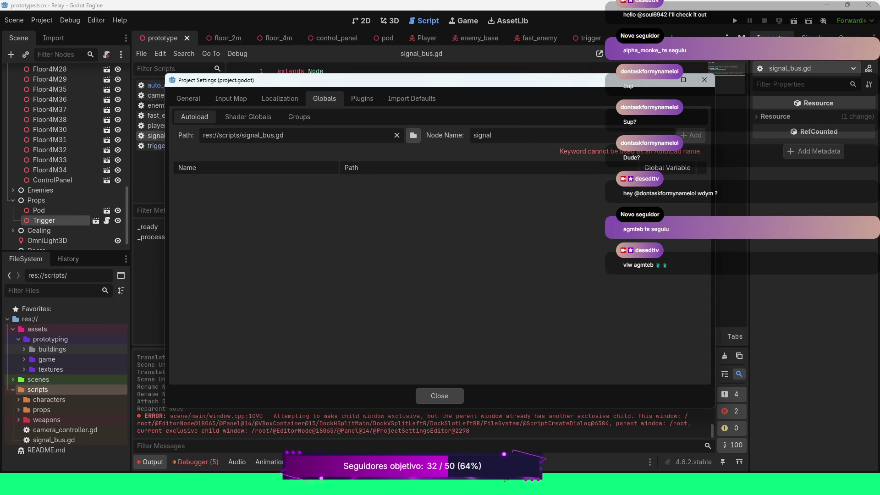
text(bus)
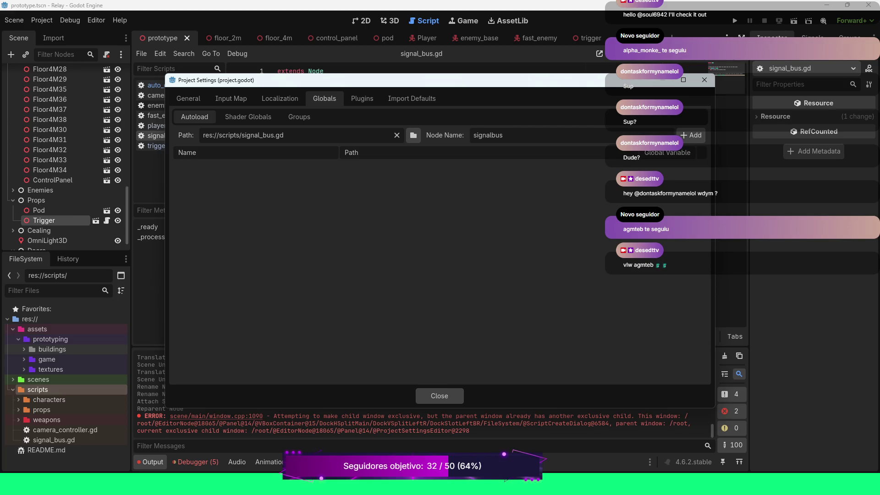
key(Return)
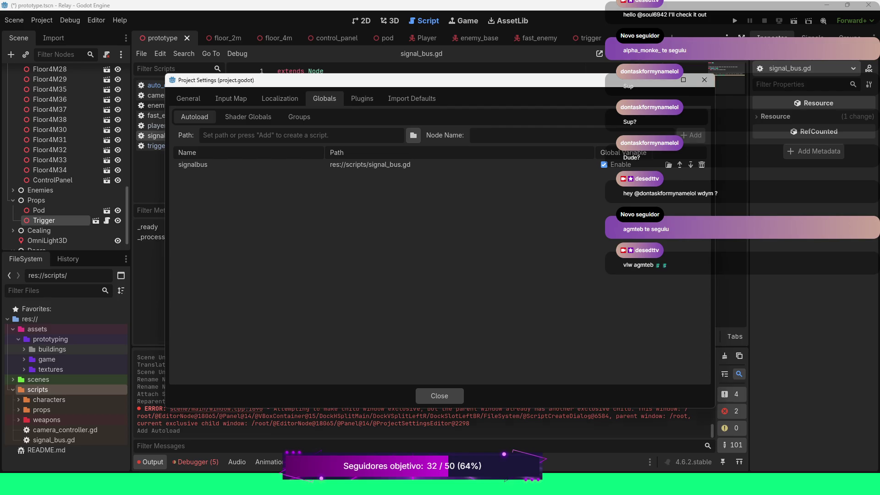
click(704, 80)
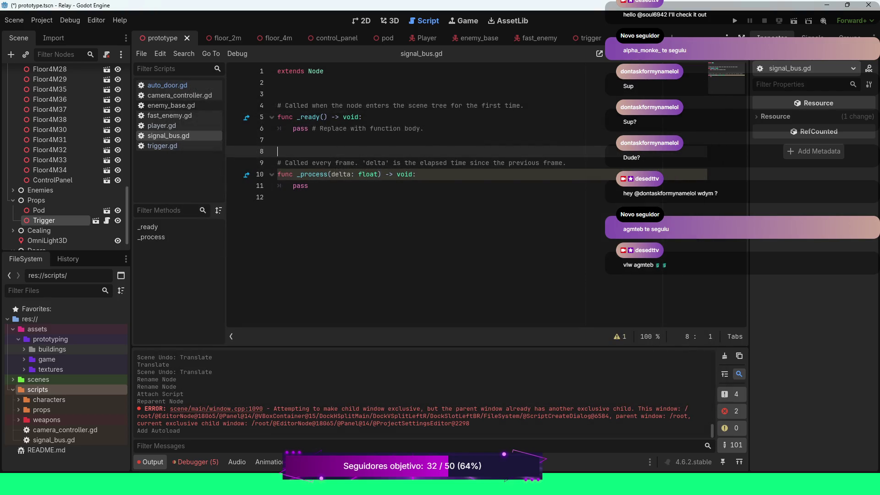
Clear the Output log and delete the template _ready and _process code from signal_bus.gd.
key(ctrl+shift+k)
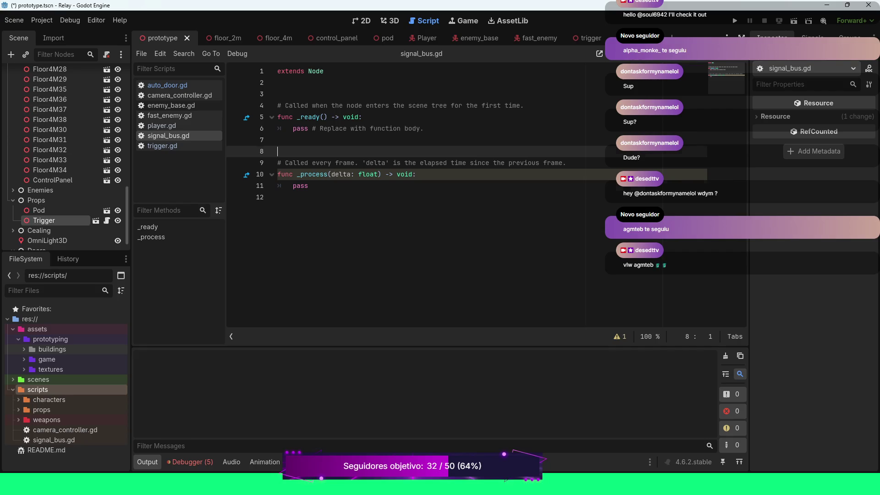
drag(309, 186, 277, 117)
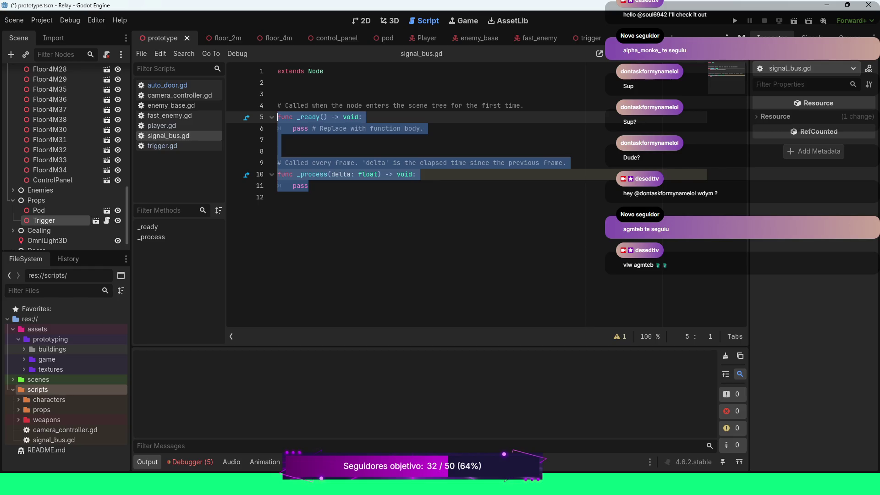
key(BackSpace)
key(BackSpace)
key(BackSpace)
key(BackSpace)
key(BackSpace)
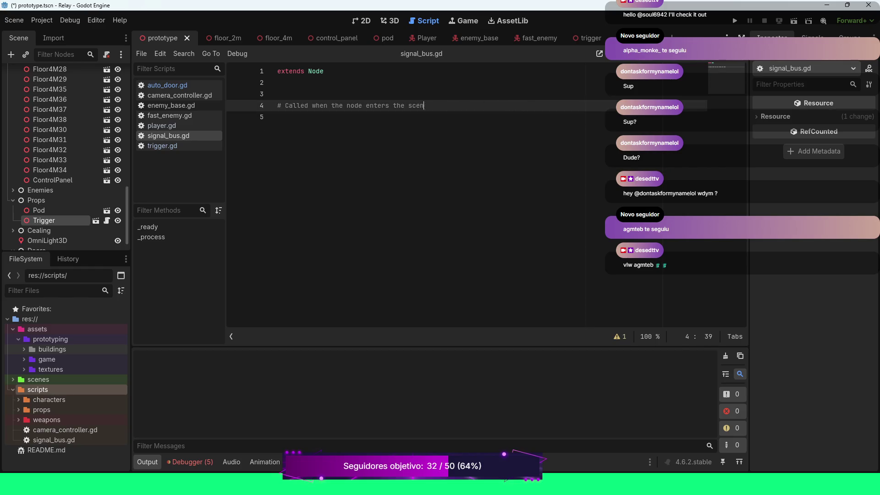
key(BackSpace)
key(BackSpace)
key(BackSpace)
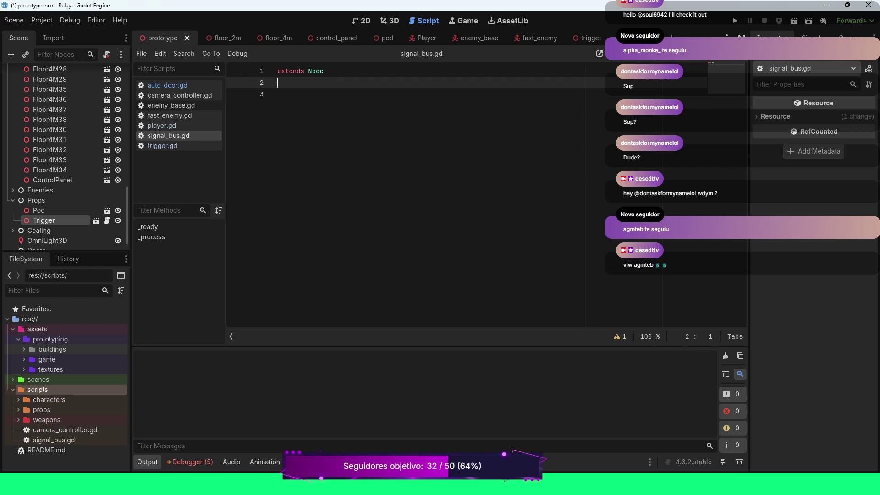
Declare 'signal event_occured(data)' and save signal_bus.gd.
click(277, 94)
text(s)
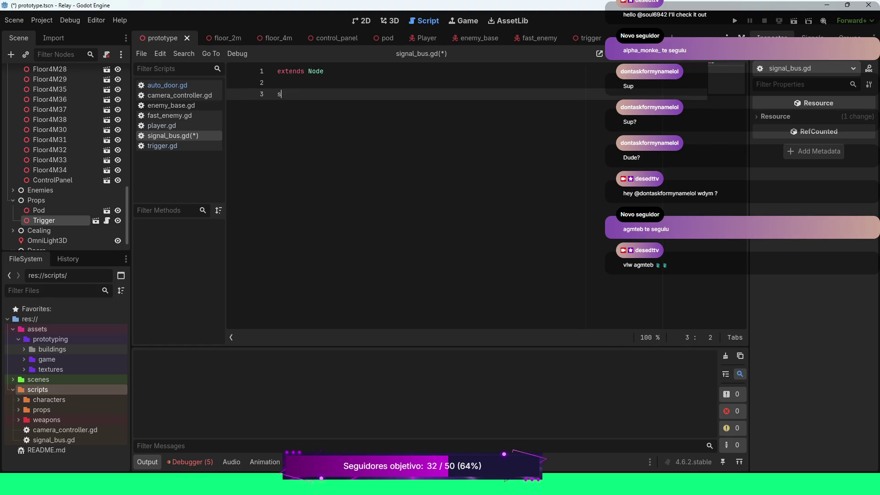
text(ig)
key(Down)
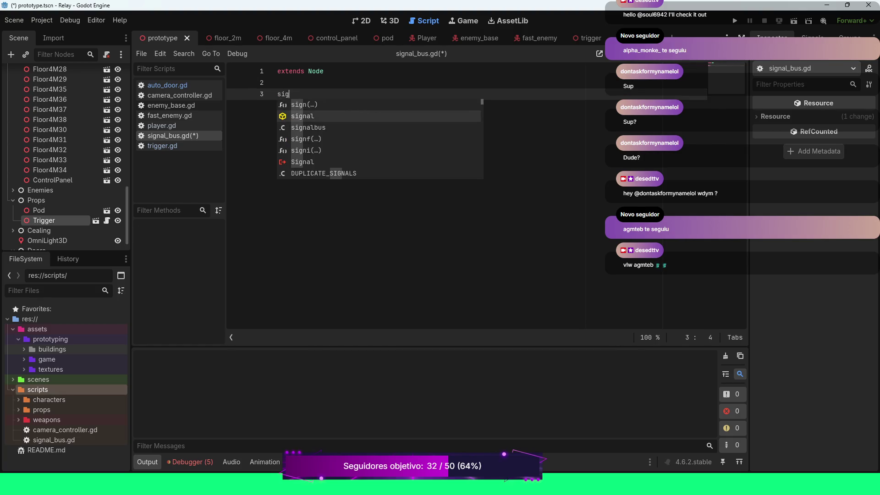
key(Return)
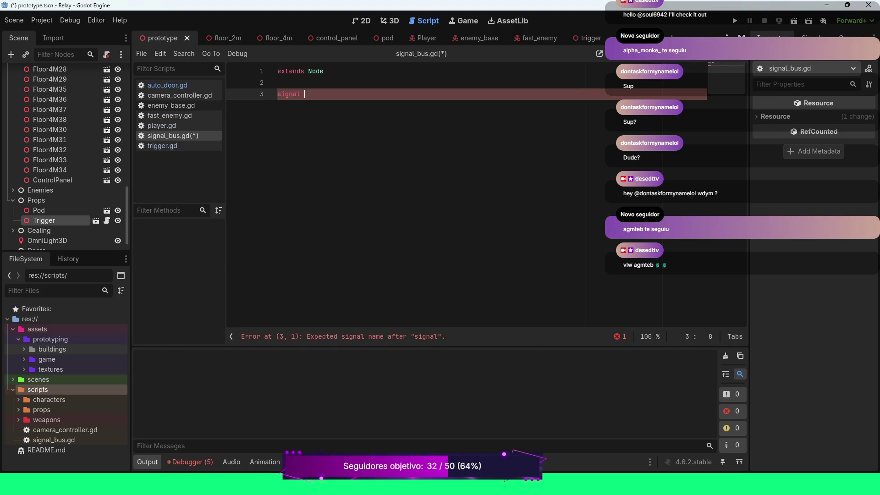
text(event_)
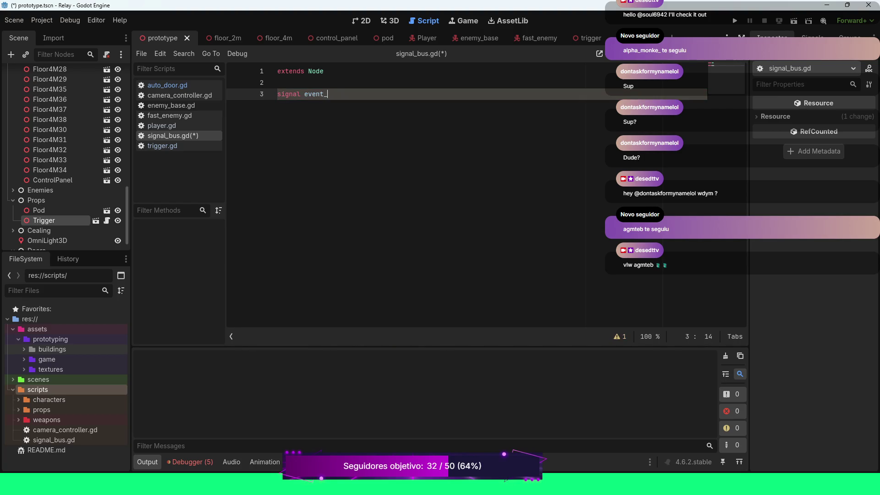
text(occured()
text(data)
text())
key(ctrl+s)
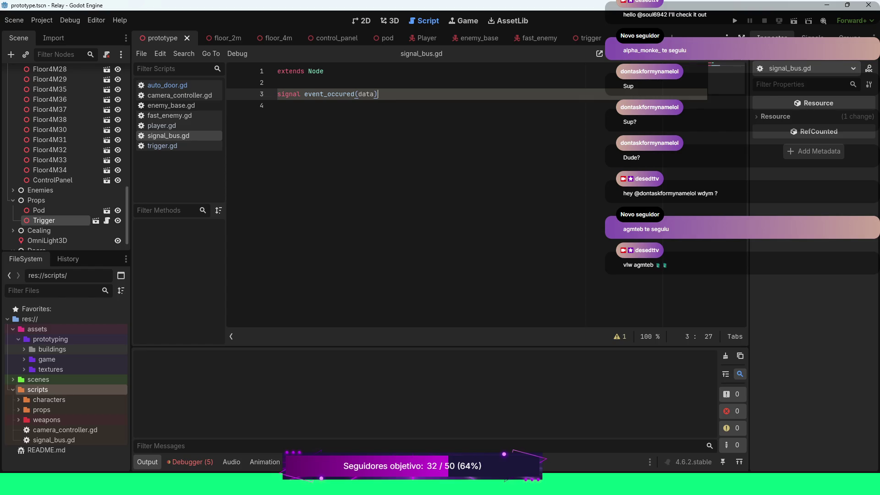
click(589, 39)
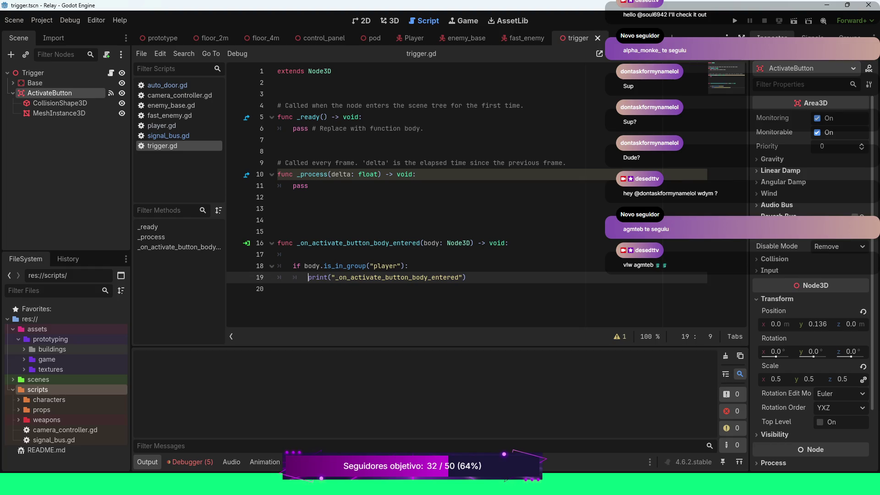
Add a signalbus.event_occured("") call after the print inside trigger.gd's player check.
click(466, 278)
key(Return)
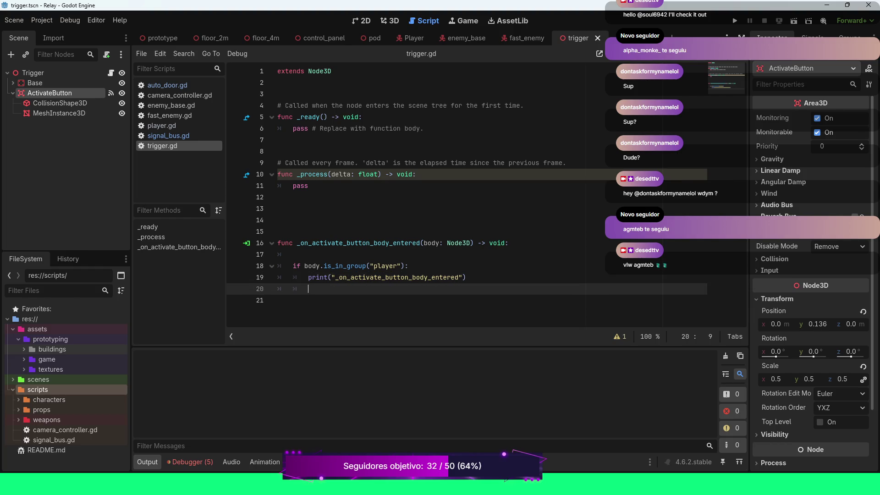
text(Si)
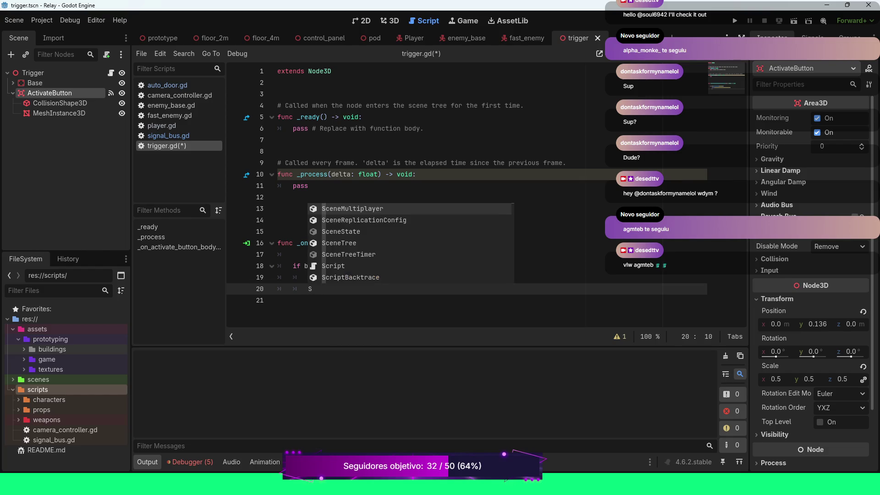
text(g)
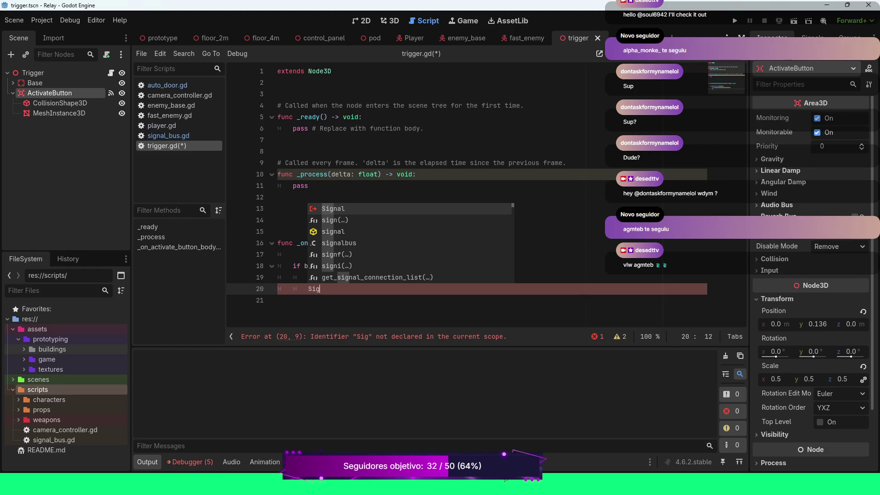
key(Down)
key(Down)
key(Down)
key(Return)
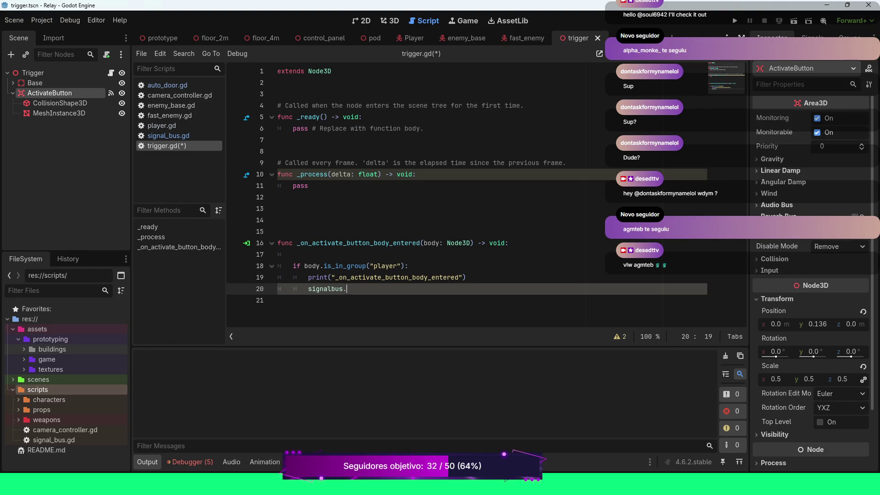
key(Return)
text(()
text(")
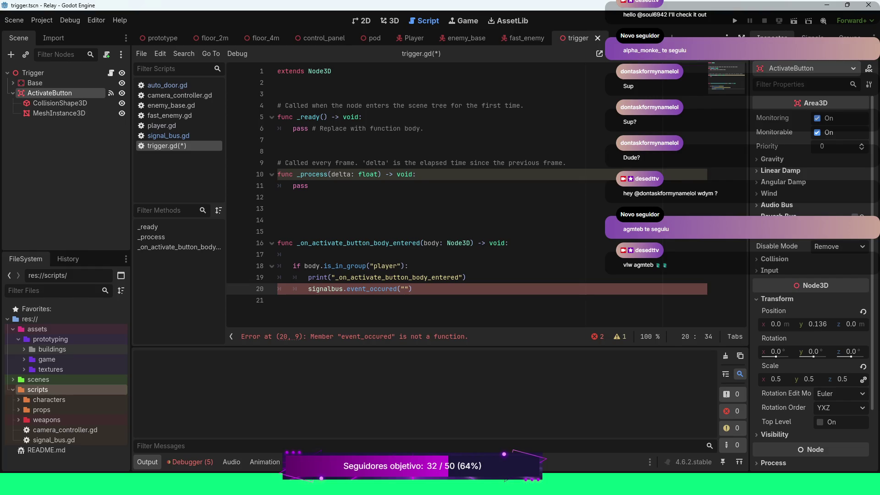
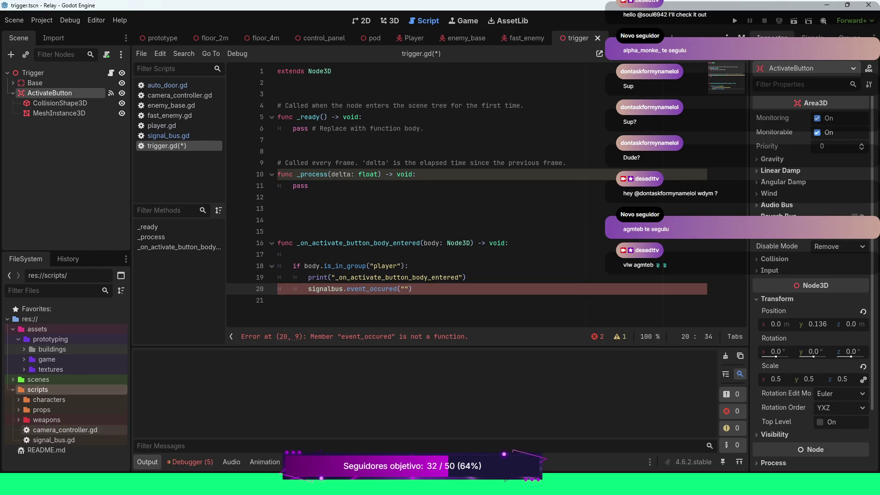
Inspect signal_bus.gd's signal declaration, then close the pod scene tab.
double_click(54, 439)
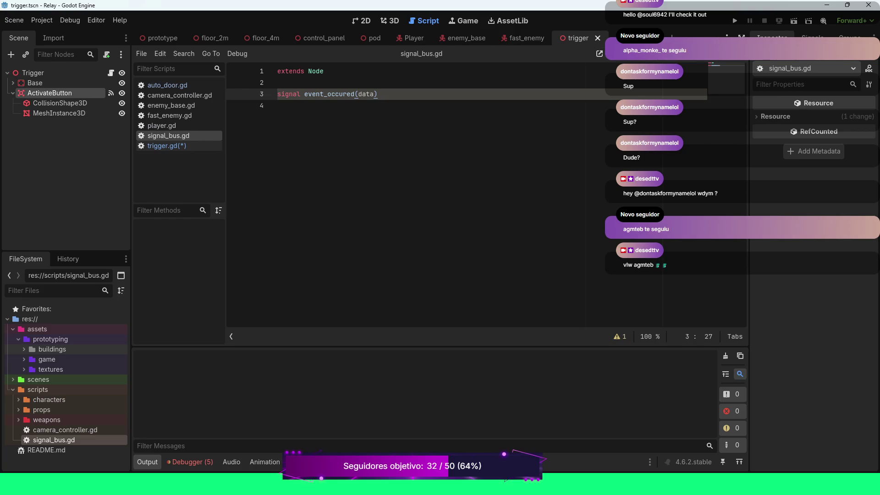
mouse_move(411, 38)
click(374, 38)
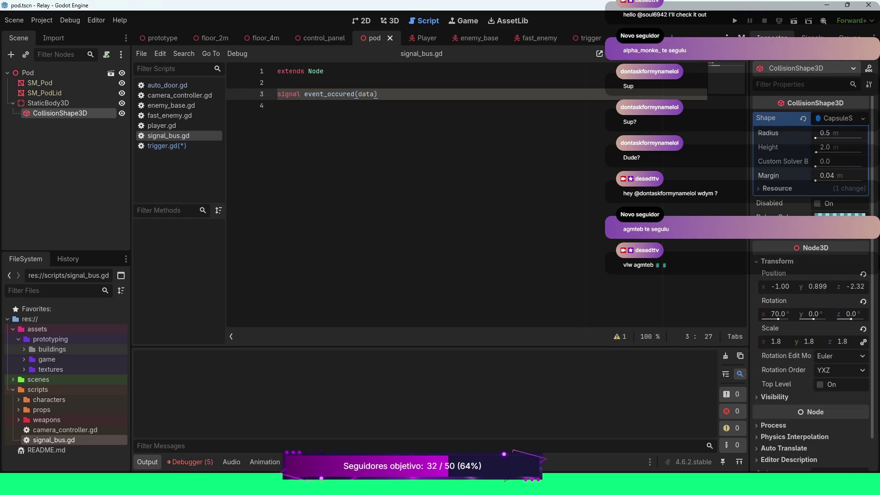
click(389, 38)
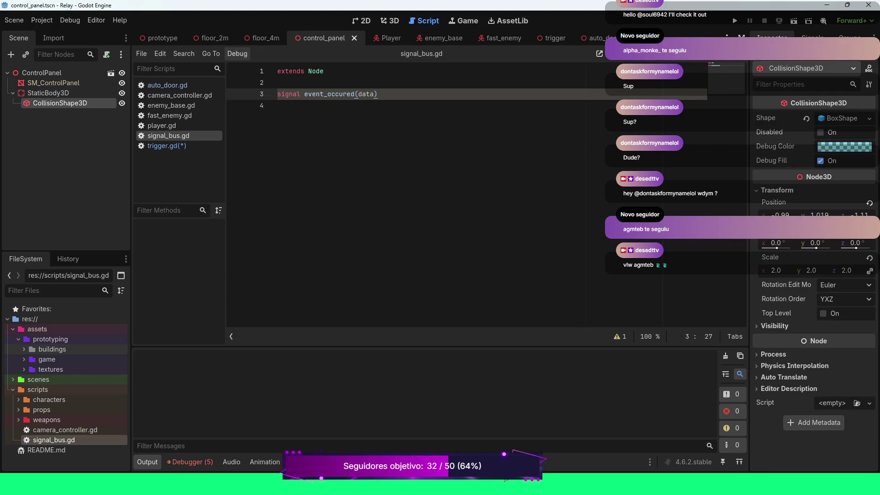
Close the floor_2m and floor_4m scene tabs and bring the trigger script back up.
click(215, 38)
click(238, 38)
click(225, 38)
click(243, 38)
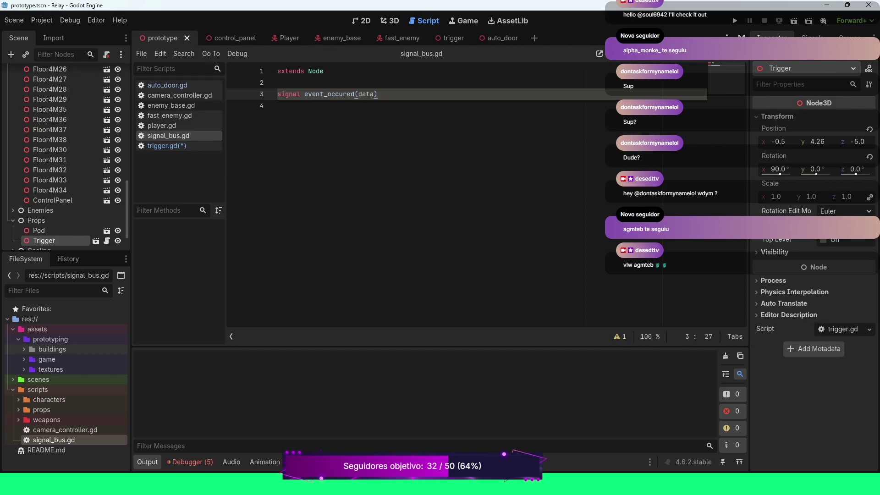
click(448, 38)
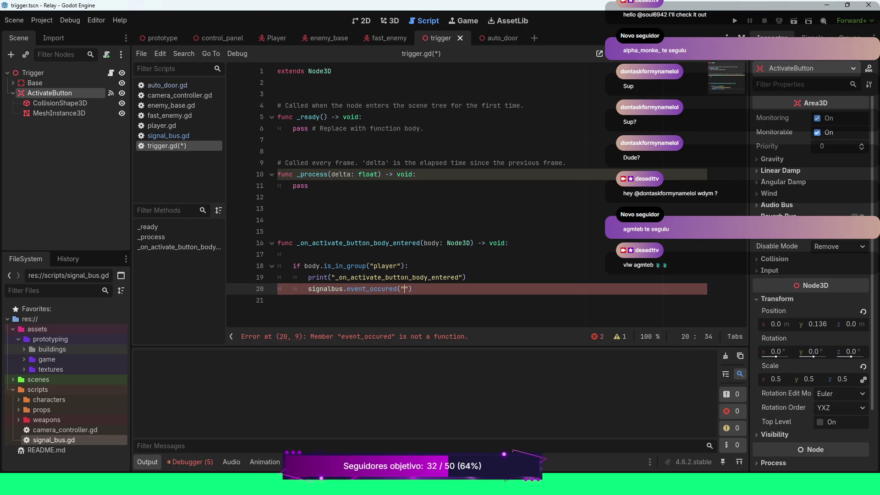
Replace line 20's broken event_occured("") call with the autocompleted event_occured signal and save.
key(BackSpace)
key(BackSpace)
key(BackSpace)
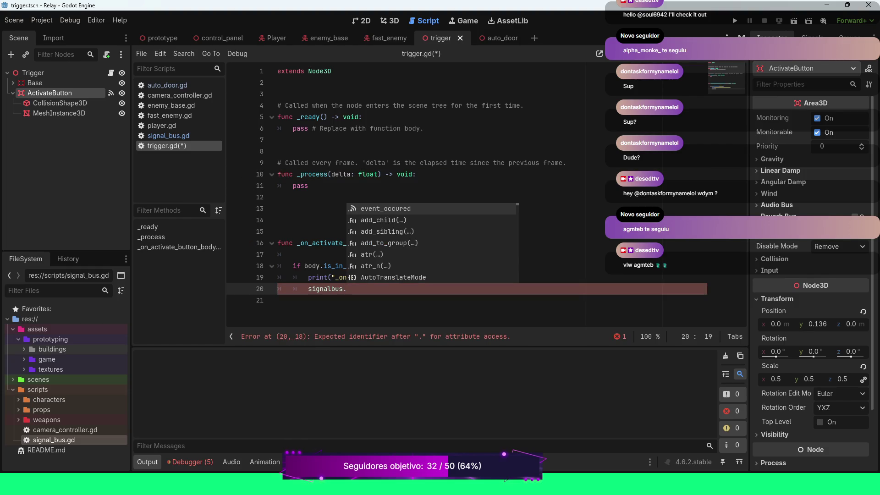
key(Return)
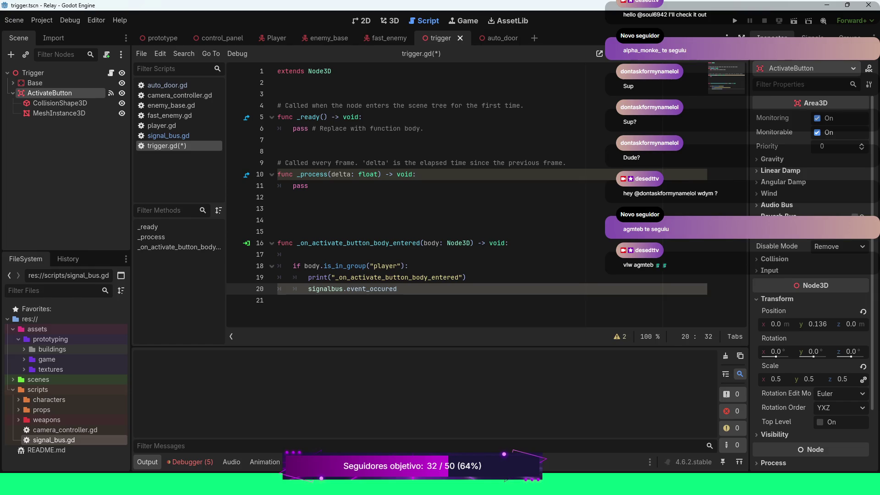
key(ctrl+s)
Recheck signal_bus.gd, then return to trigger.gd and save it.
click(168, 135)
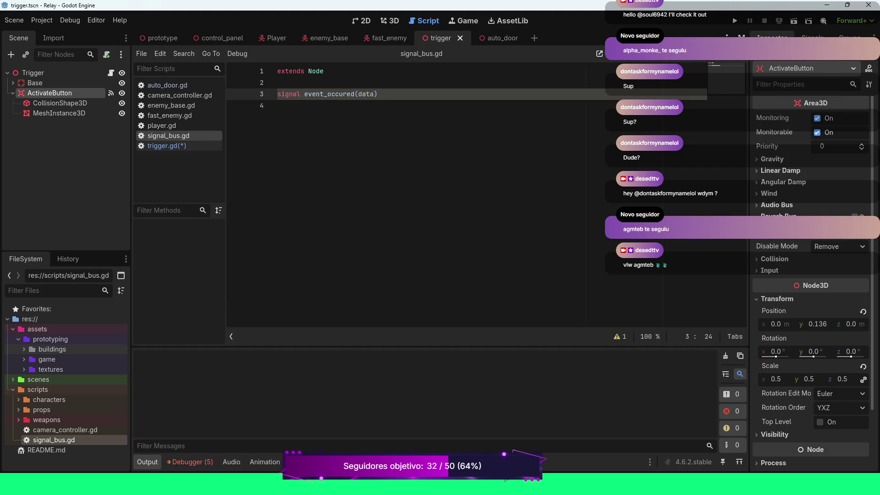
mouse_move(497, 38)
key(End)
click(166, 145)
click(320, 219)
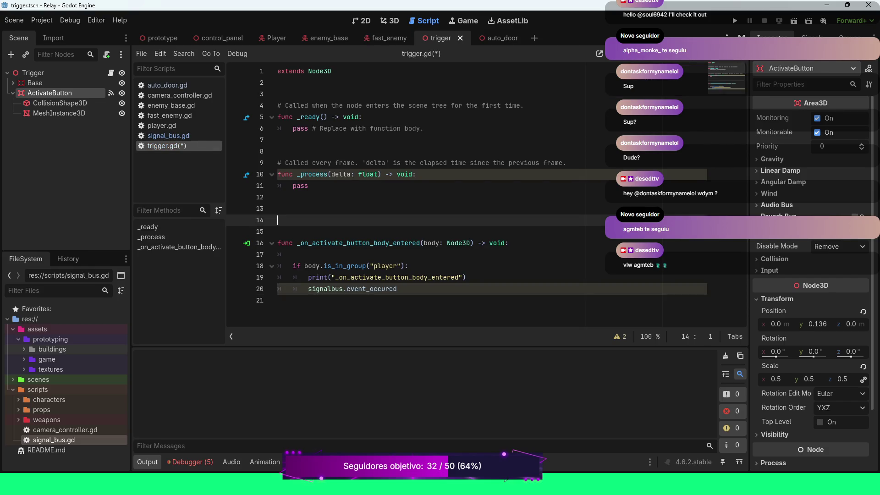
key(ctrl+s)
Drop the parentheses after signalbus.event_occured on line 20 so it isn't called, and save.
click(397, 289)
text(()
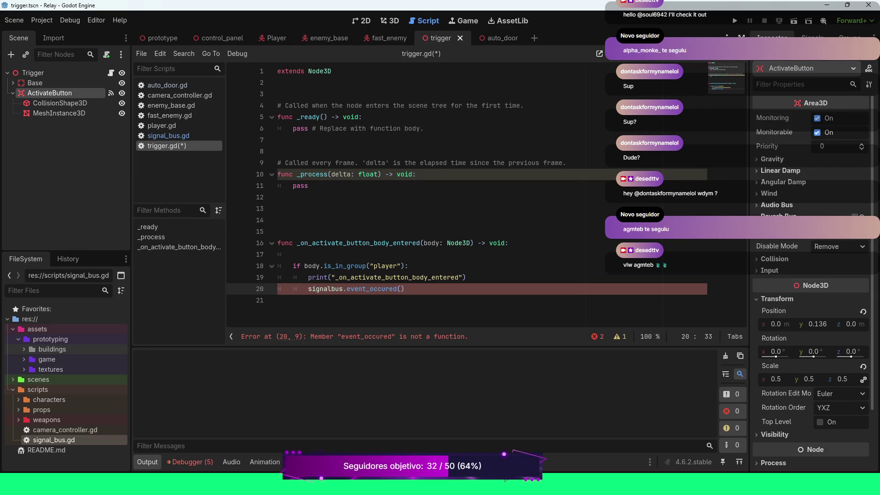
key(BackSpace)
key(ctrl+s)
key(ctrl+s)
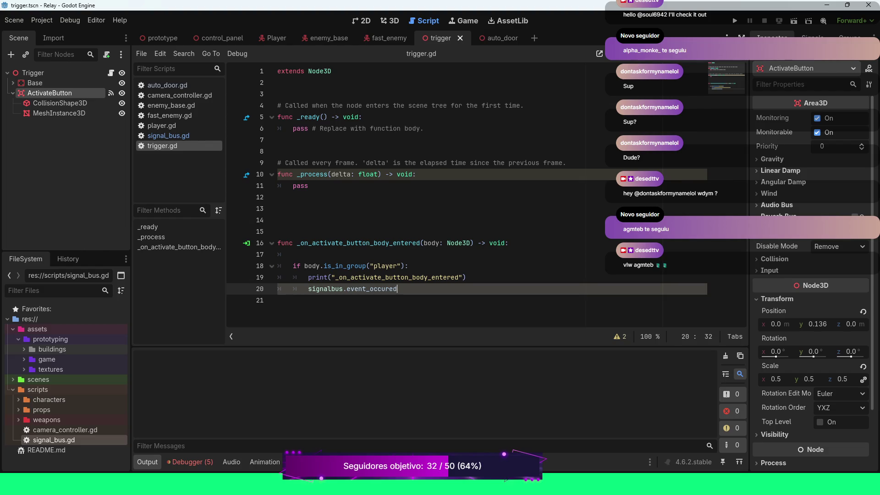
click(498, 37)
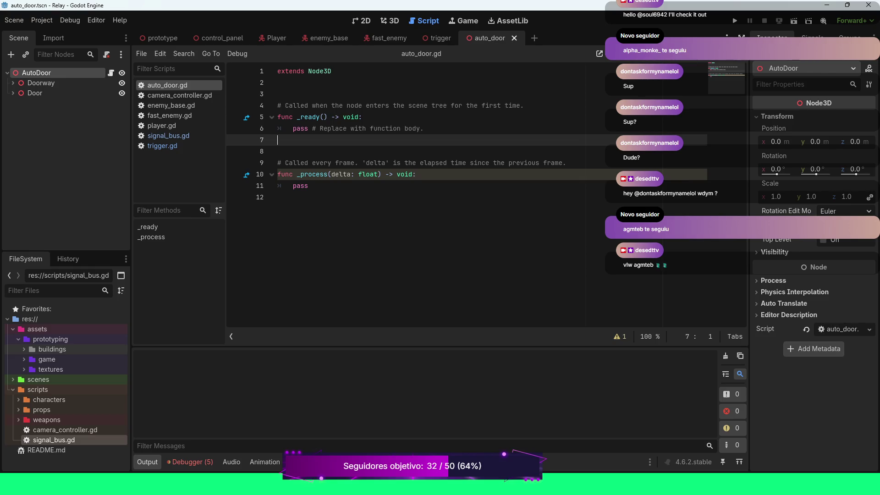
Delete the _process function and clear the placeholder comment and pass from _ready.
drag(313, 186, 278, 163)
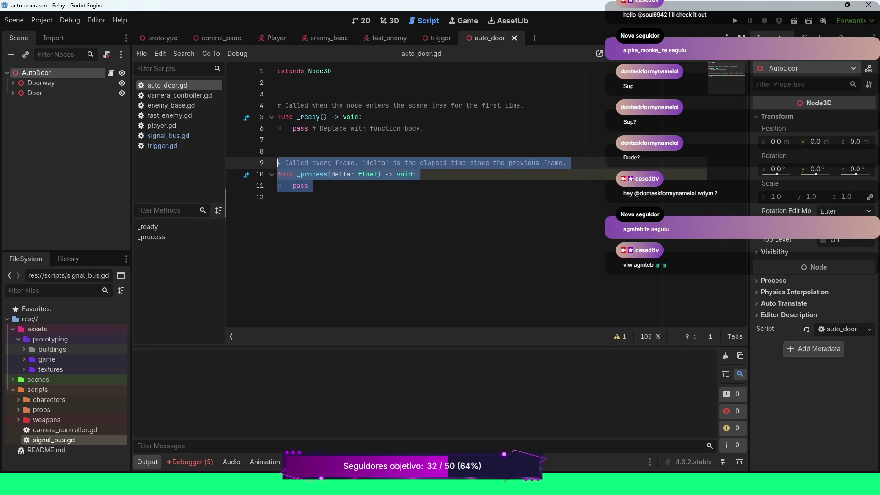
key(BackSpace)
key(BackSpace)
key(BackSpace)
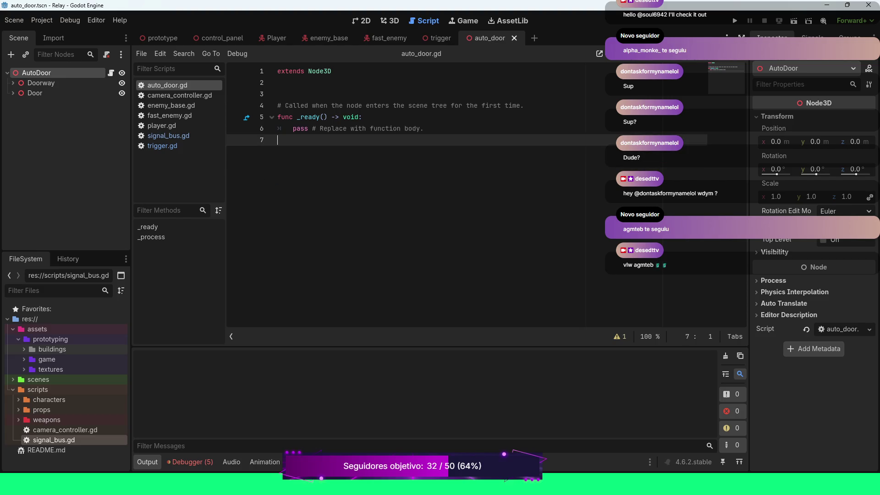
key(BackSpace)
key(BackSpace)
key(BackSpace)
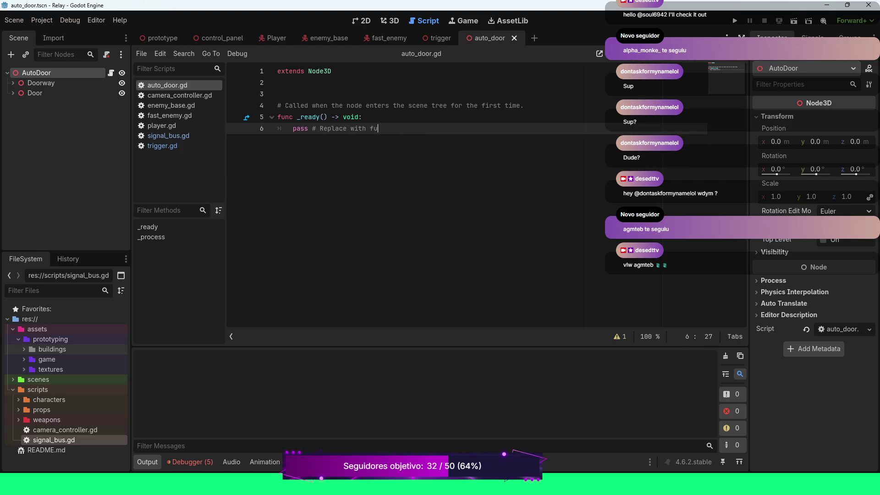
key(BackSpace)
key(BackSpace)
key(BackSpace)
Write signalbus.event_occured.connect(handle_event) inside _ready.
text(sig)
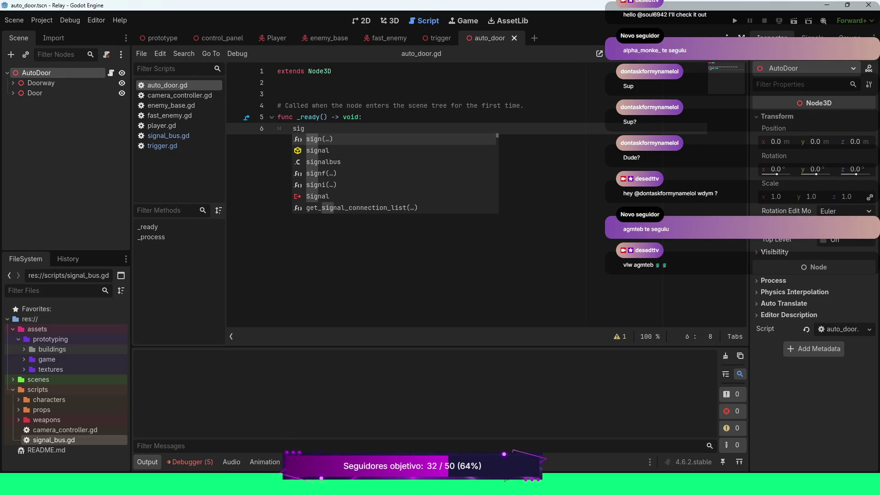
key(Down)
key(Down)
key(Return)
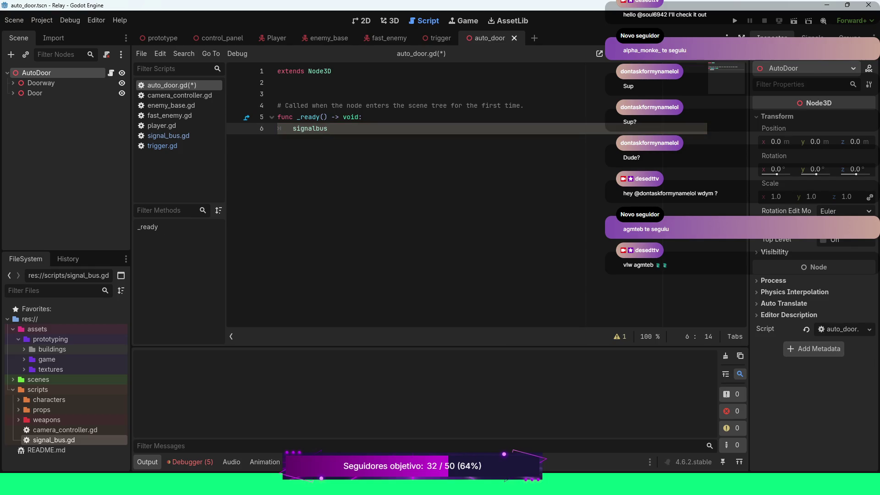
text(.)
key(Return)
text(.con)
key(Return)
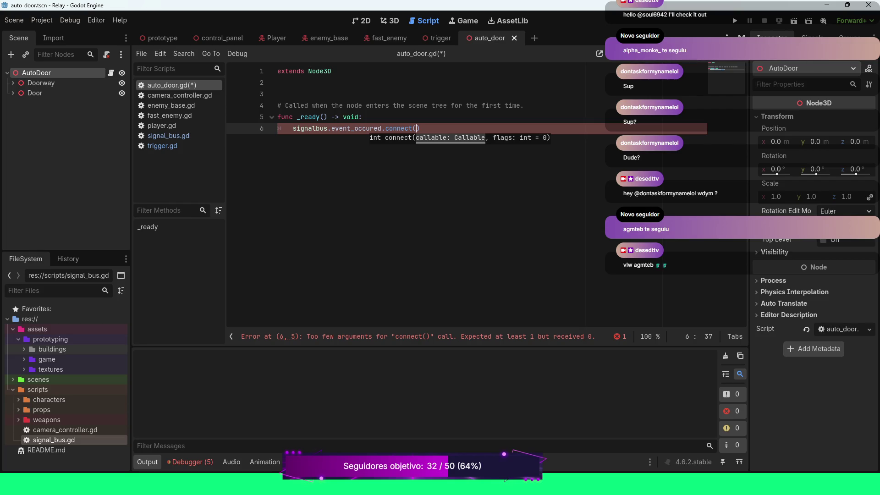
key(Escape)
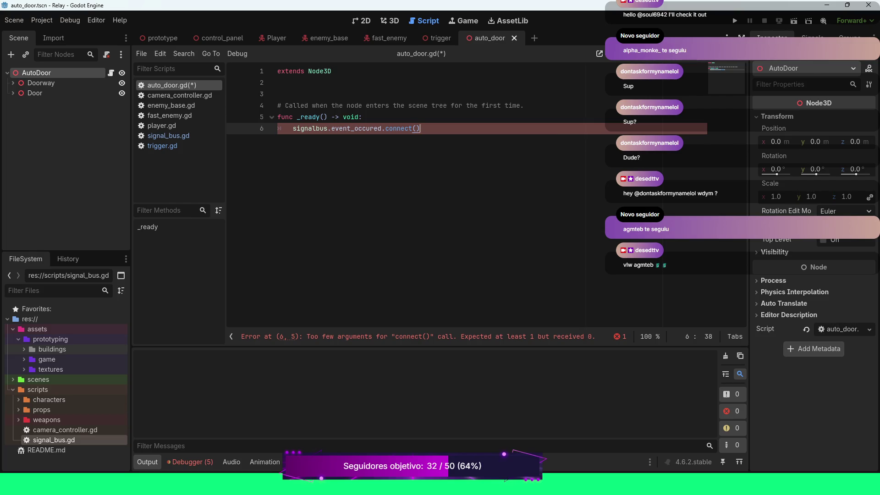
text(h)
text(andle)
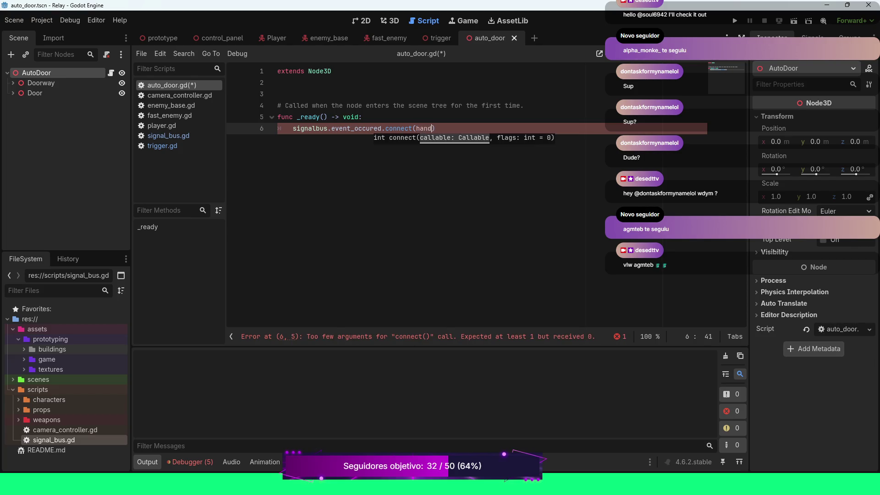
text(_event))
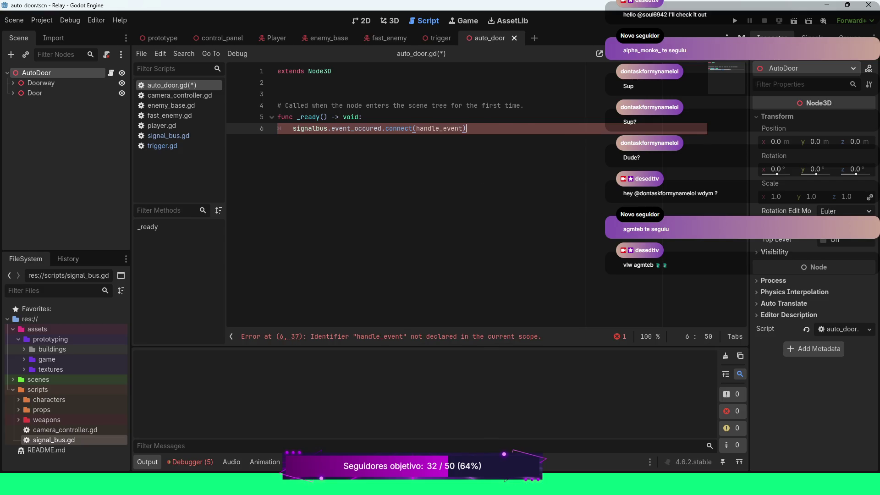
Add func handle_event() -> void that prints "Activate", save, and run the game with F5.
key(Return)
key(BackSpace)
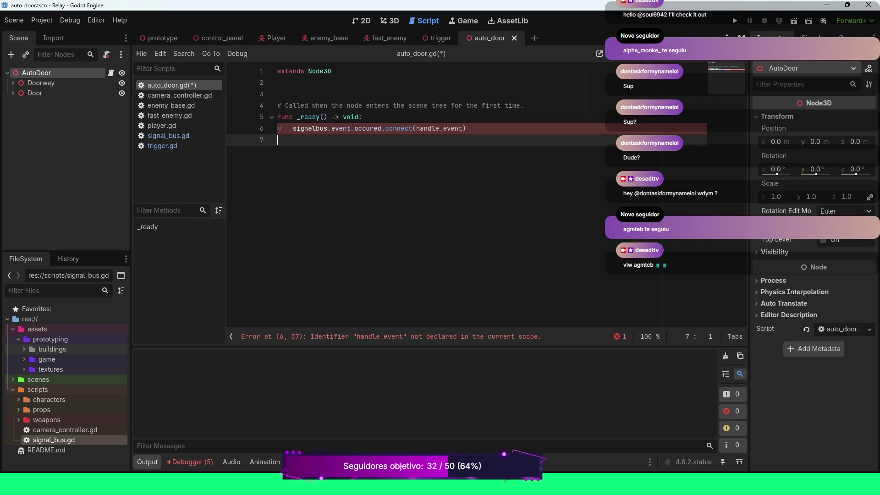
key(Return)
key(Return)
text(func )
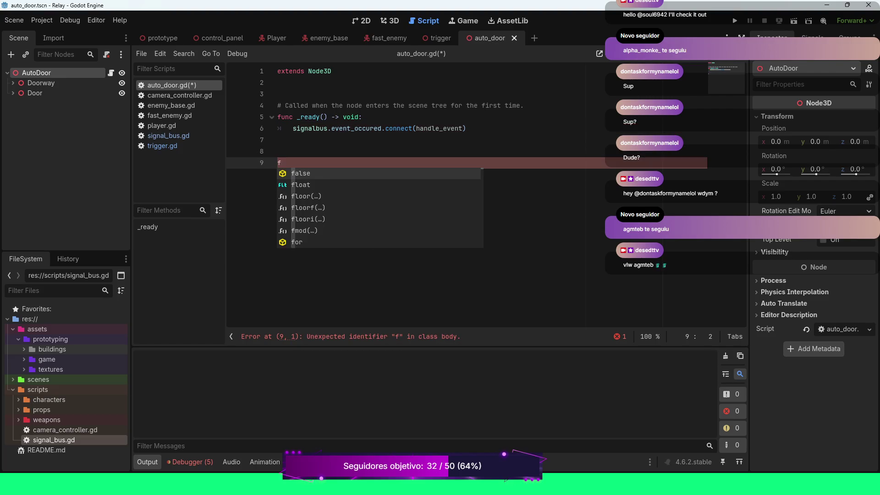
text(hanlde)
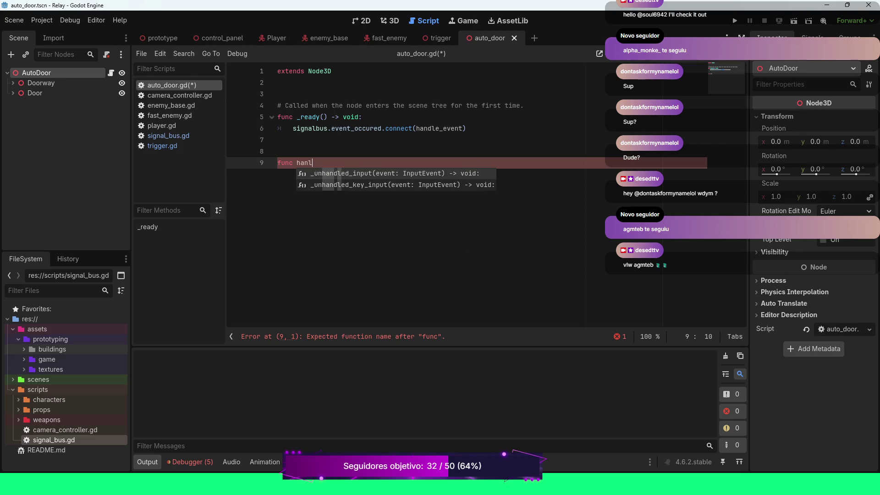
key(BackSpace)
key(BackSpace)
key(BackSpace)
text(dle)
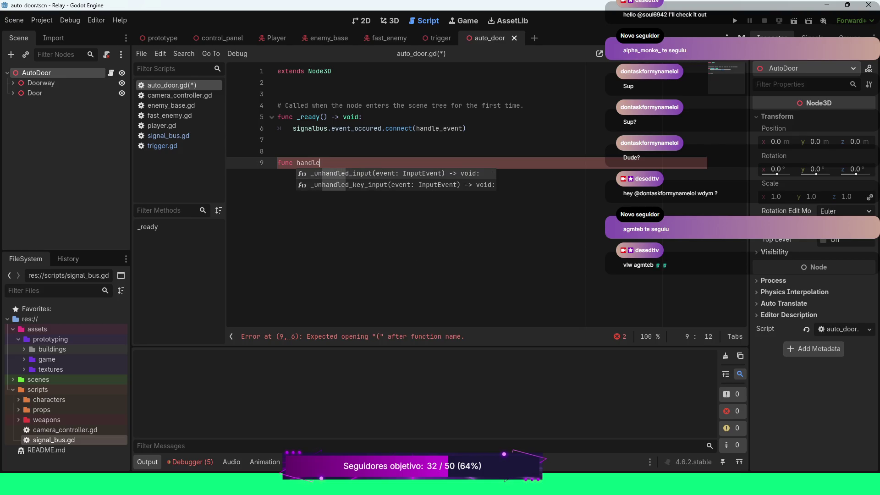
text(_event()
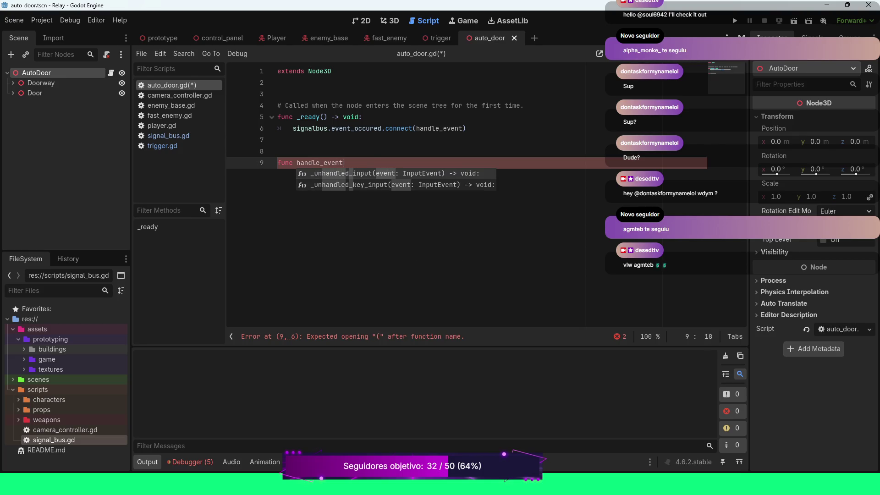
text())
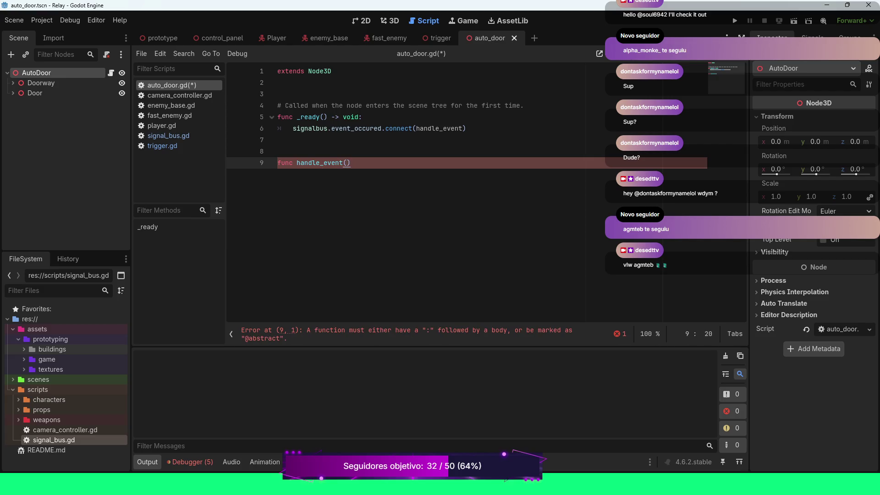
text( -> void:)
key(Return)
text(print()
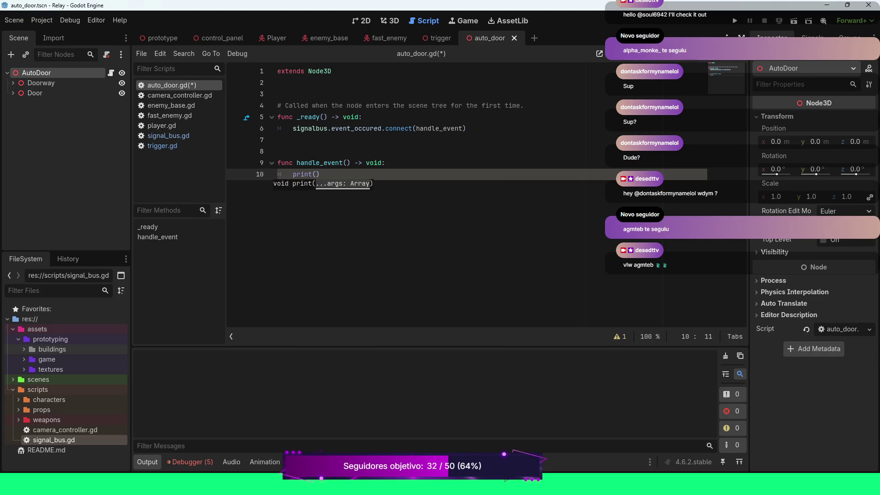
text("Activa)
text(te)
key(ctrl+s)
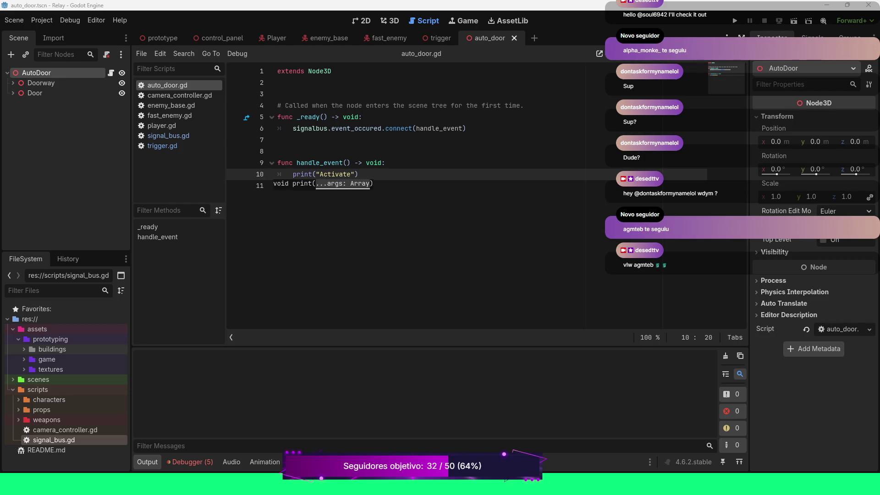
click(277, 151)
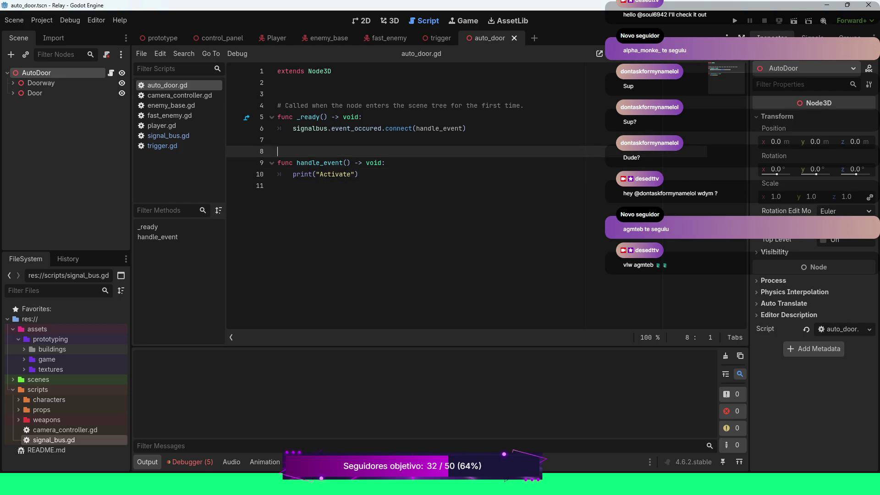
key(F5)
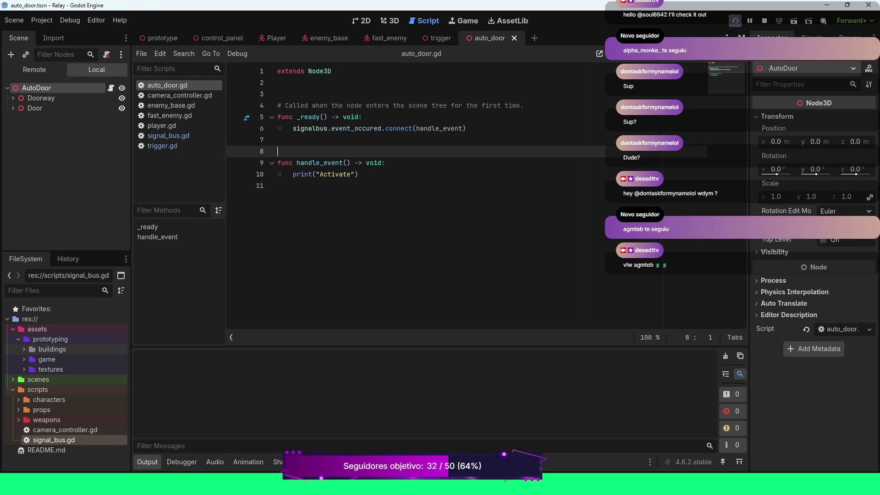
Walk the player forward with W, then stop the test run with F8.
key(w)
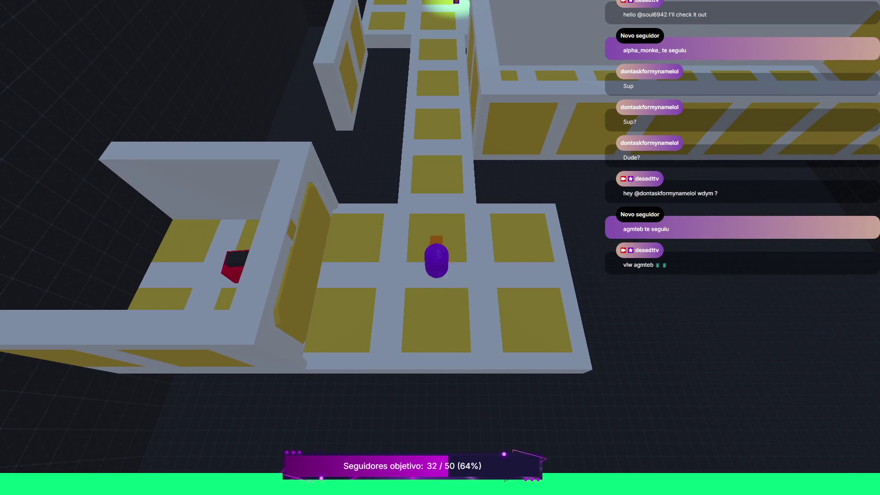
key(w)
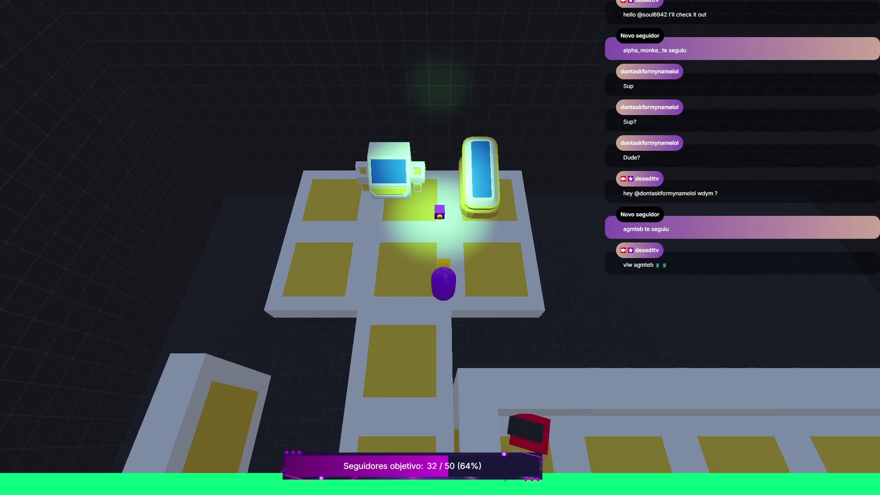
key(F8)
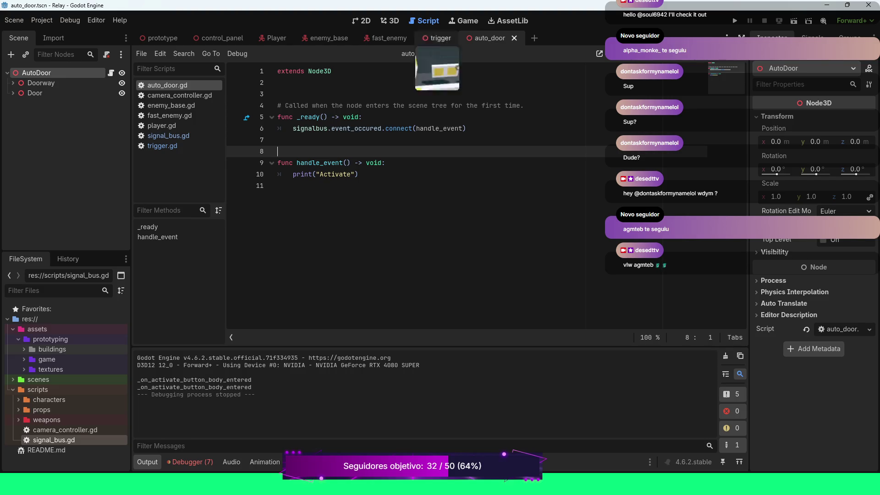
Review trigger.gd in the trigger scene, then go back to the auto_door scene.
click(438, 38)
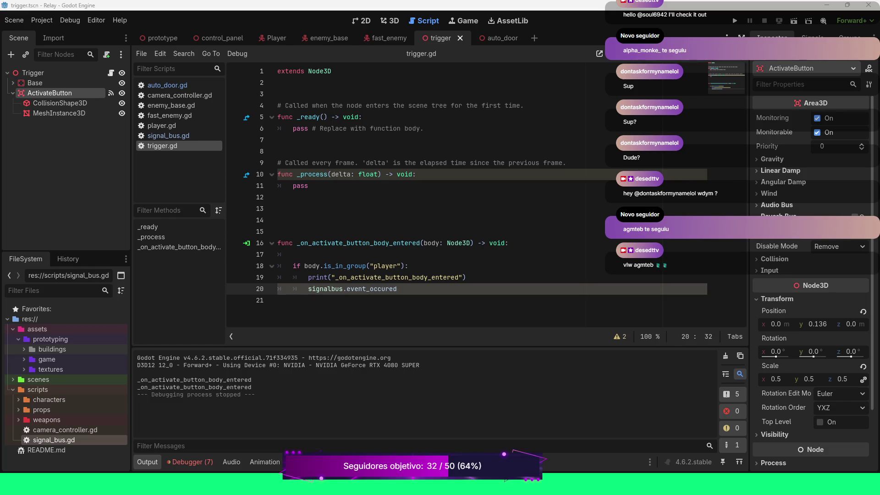
click(497, 38)
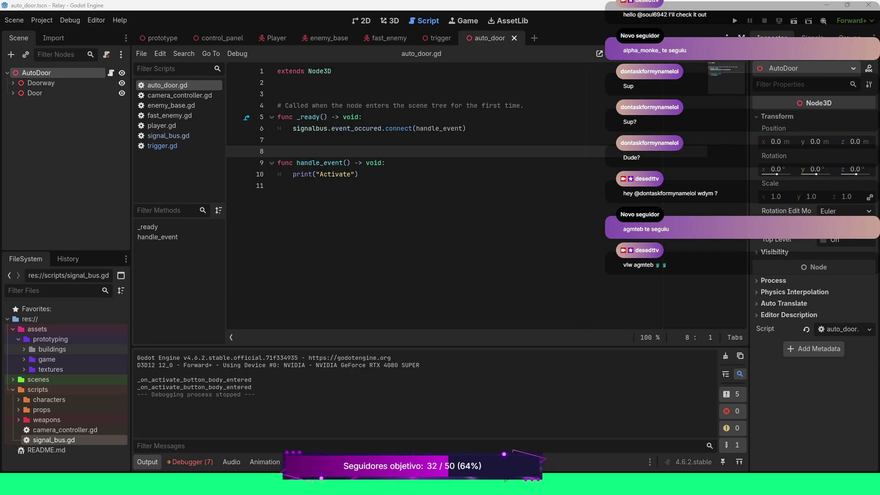
Place the cursor on the signalbus.event_occured connect line in auto_door's _ready.
click(305, 128)
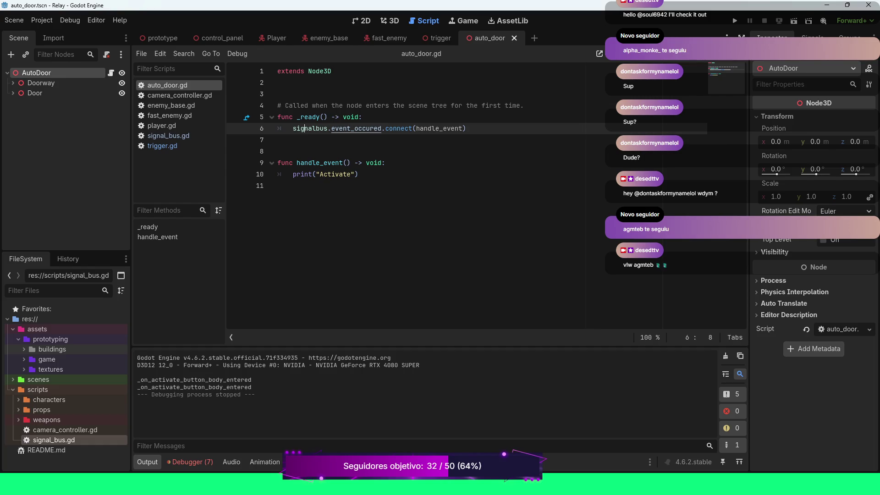
Replace the connect line in auto_door's _ready with an indented pass and save.
key(ctrl+shift+k)
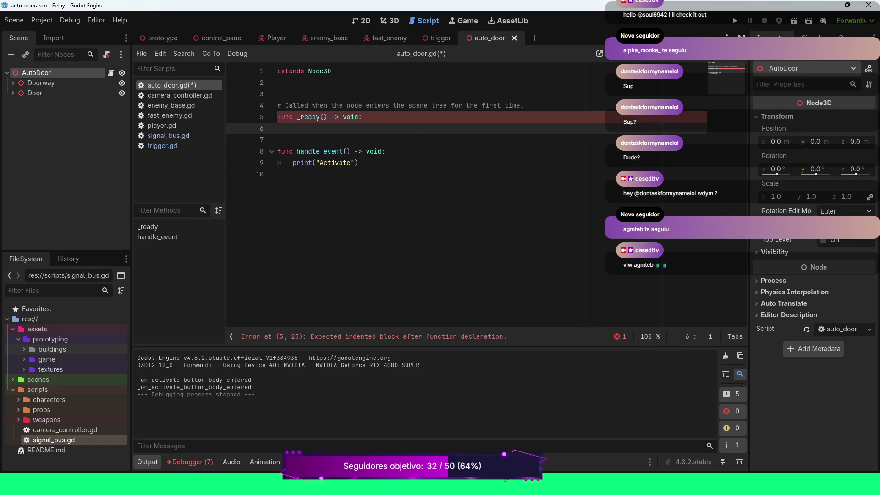
text(pass)
key(Tab)
key(ctrl+s)
Cut the signalbus.event_occured line from trigger.gd's body-entered handler.
click(436, 37)
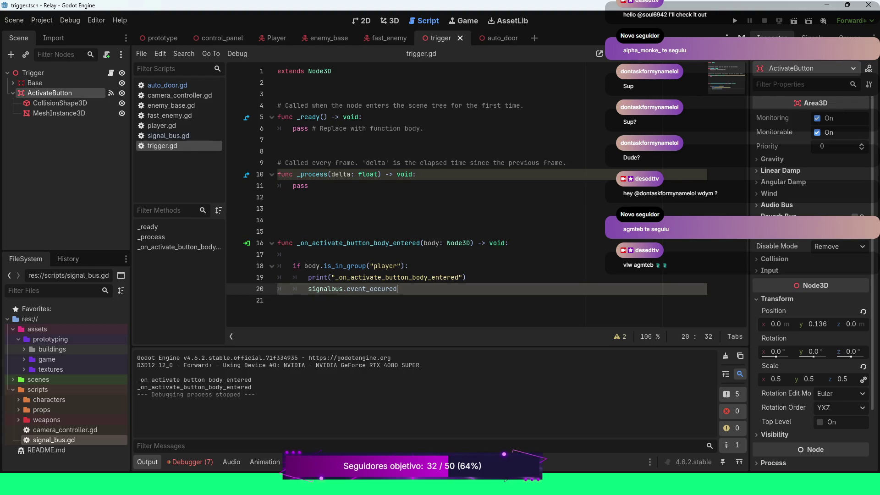
key(ctrl+x)
click(465, 277)
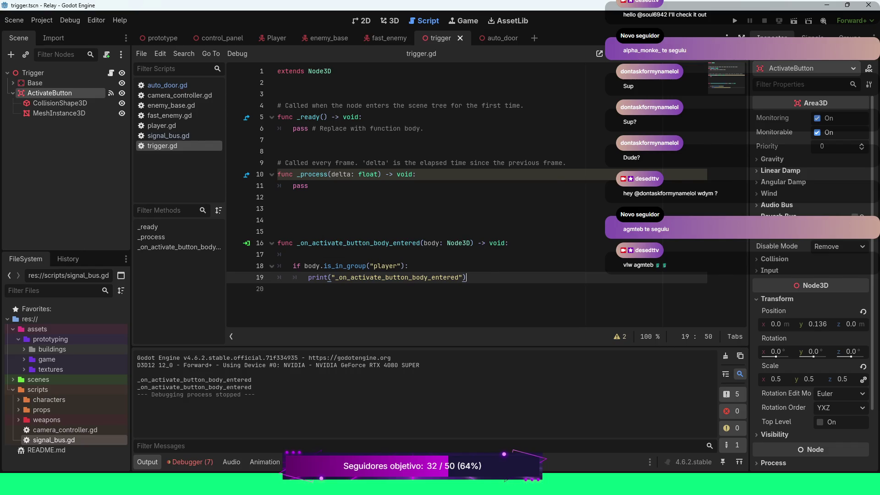
click(42, 20)
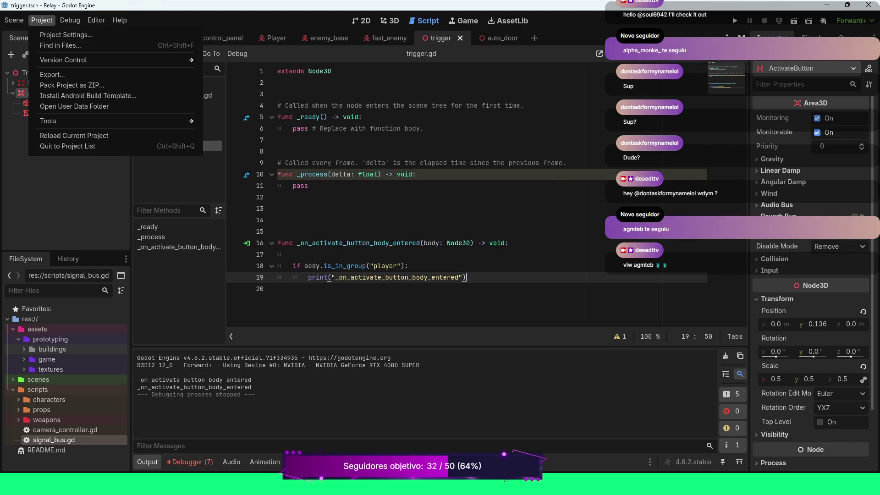
Remove the signalbus autoload and add res://scripts/signal_bus.gd as the SignalBus autoload.
click(66, 35)
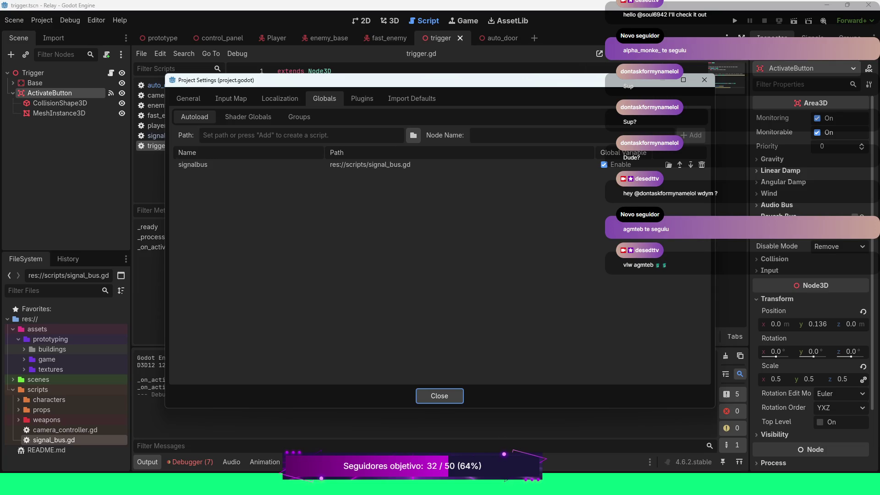
click(192, 164)
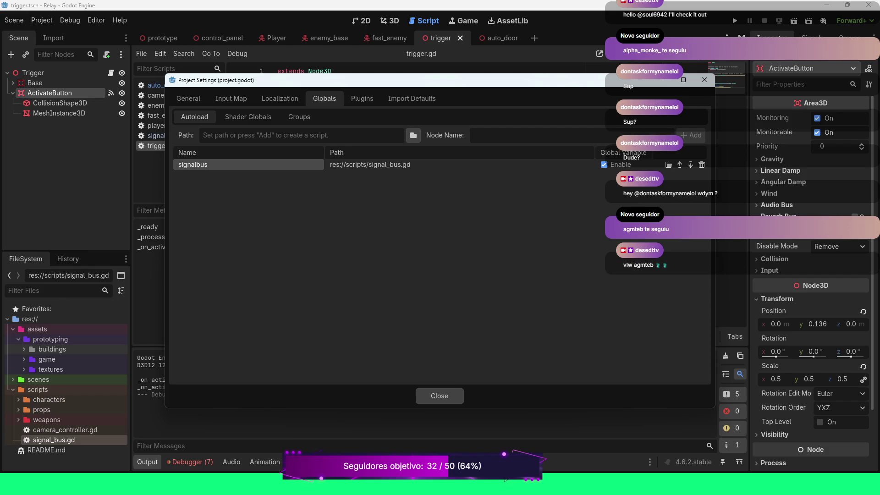
click(701, 164)
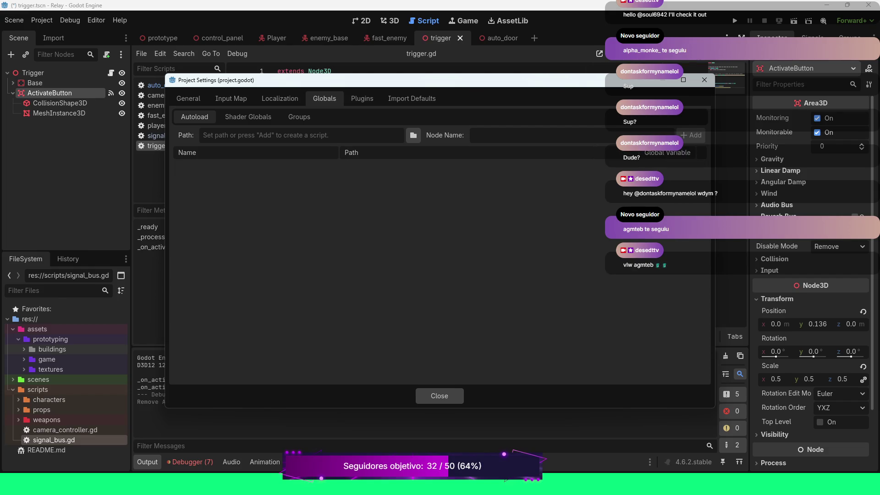
click(413, 135)
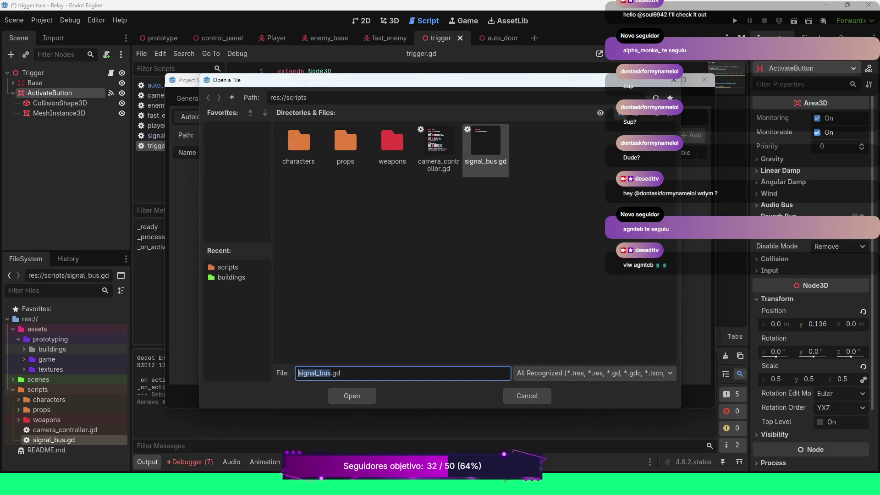
key(Return)
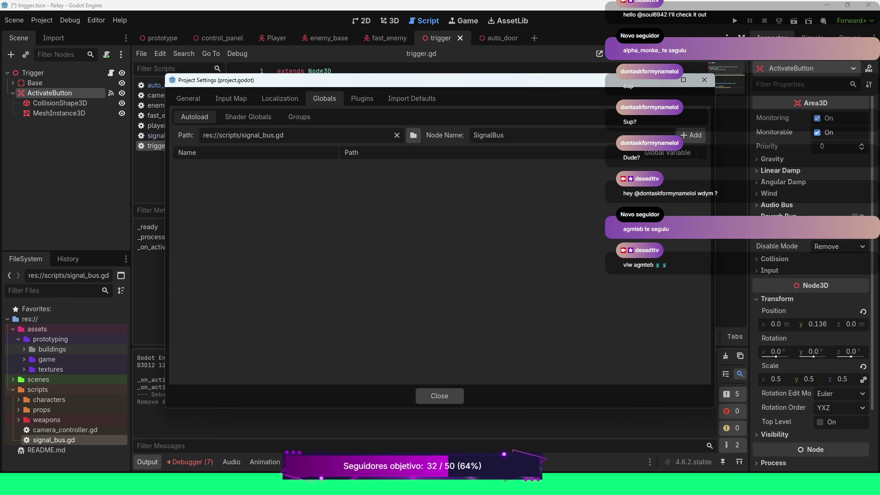
click(691, 134)
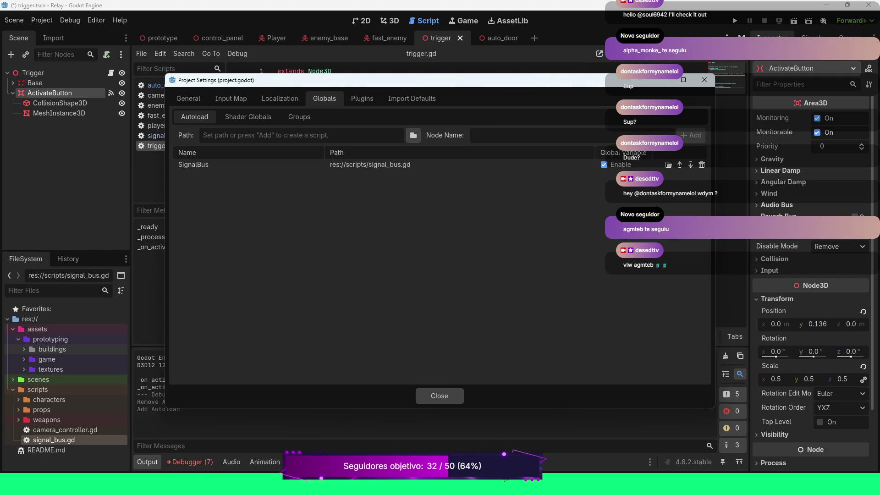
click(439, 395)
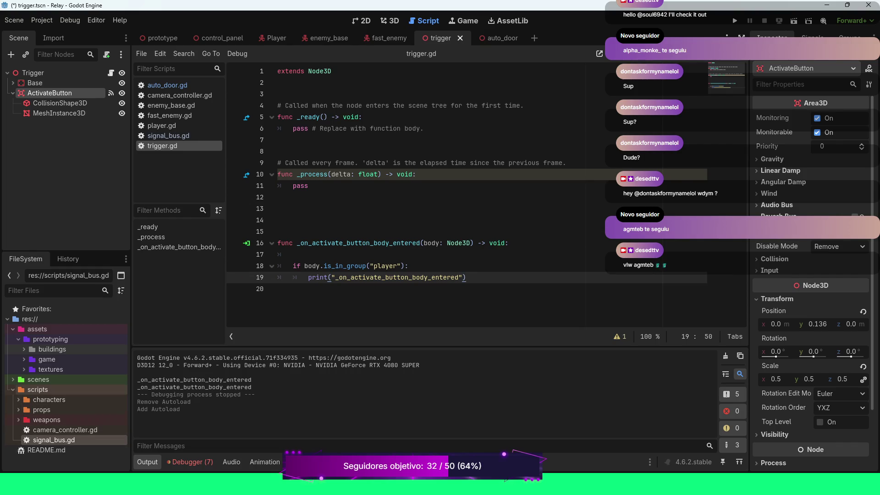
Remove the SignalBus autoload from Project Settings.
click(38, 389)
right_click(51, 389)
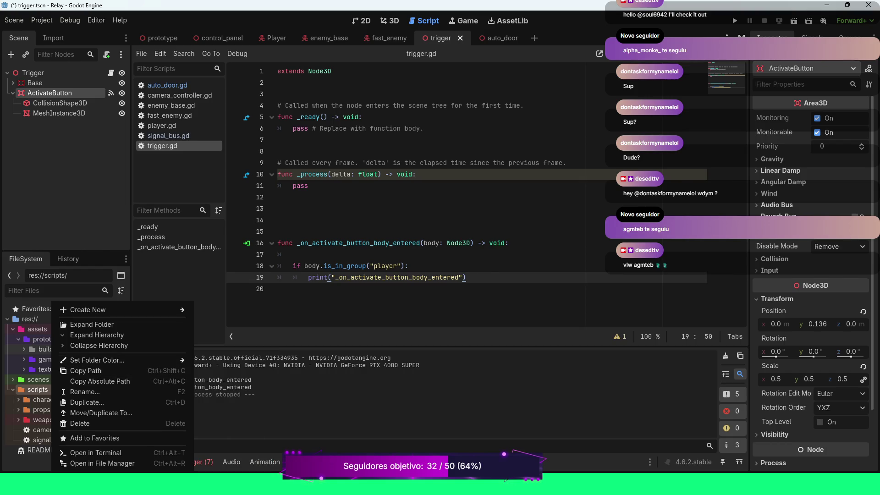
key(Escape)
click(14, 21)
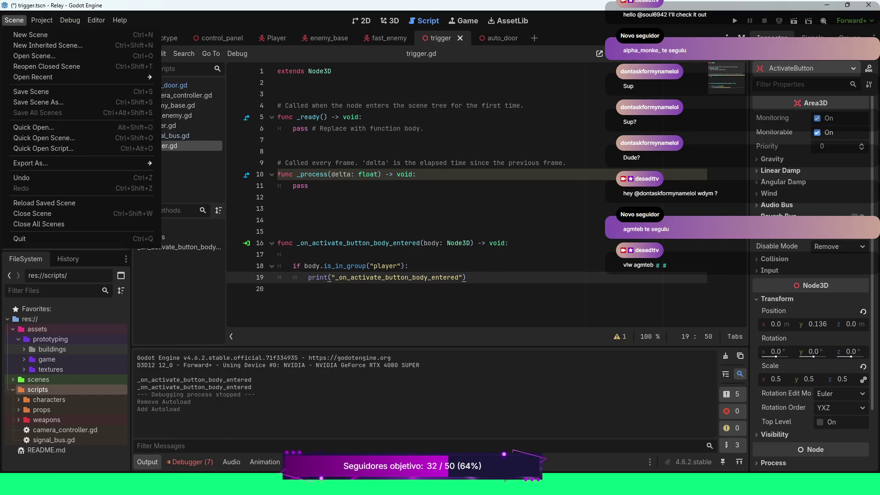
mouse_move(42, 20)
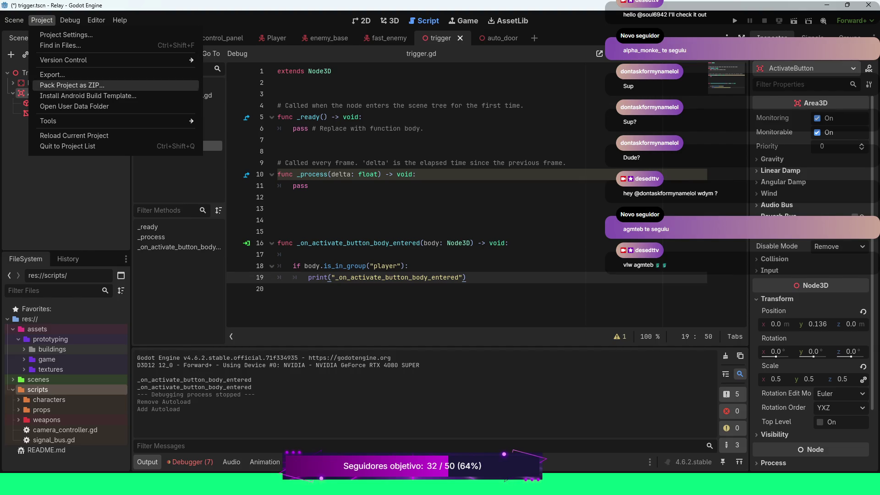
key(Return)
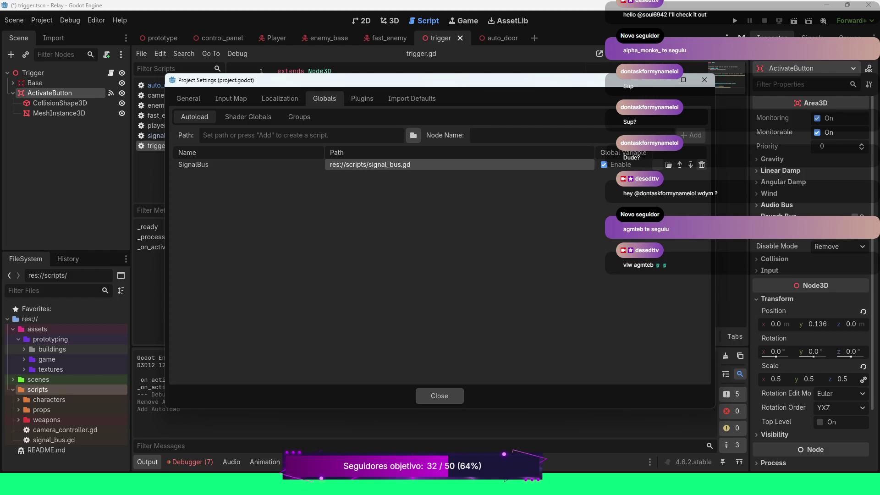
click(701, 165)
click(439, 395)
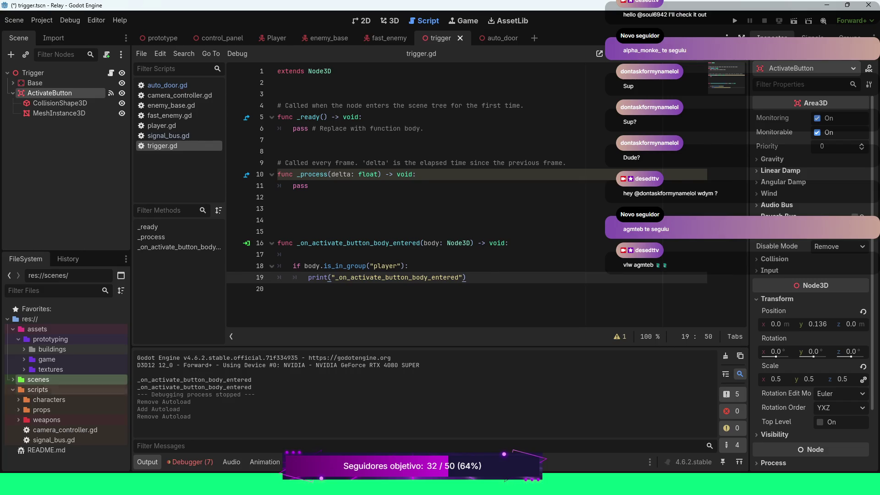
Create a new folder named core inside the scripts folder.
right_click(40, 389)
mouse_move(138, 309)
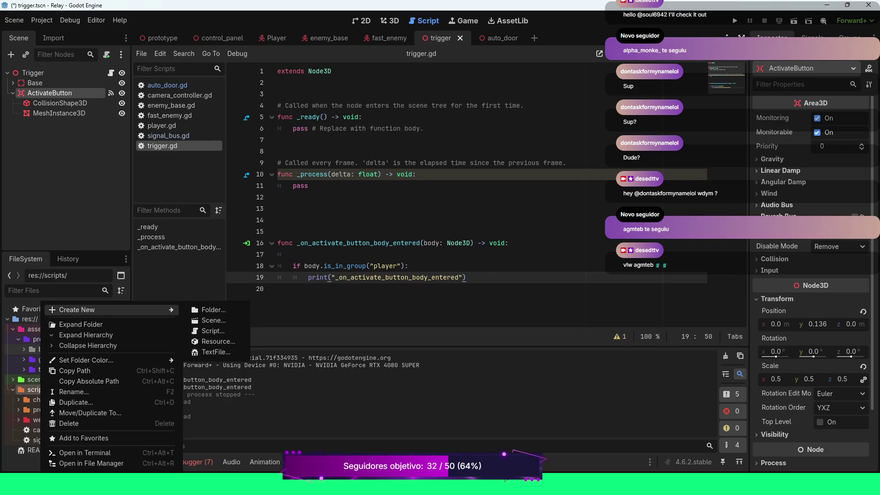
click(210, 309)
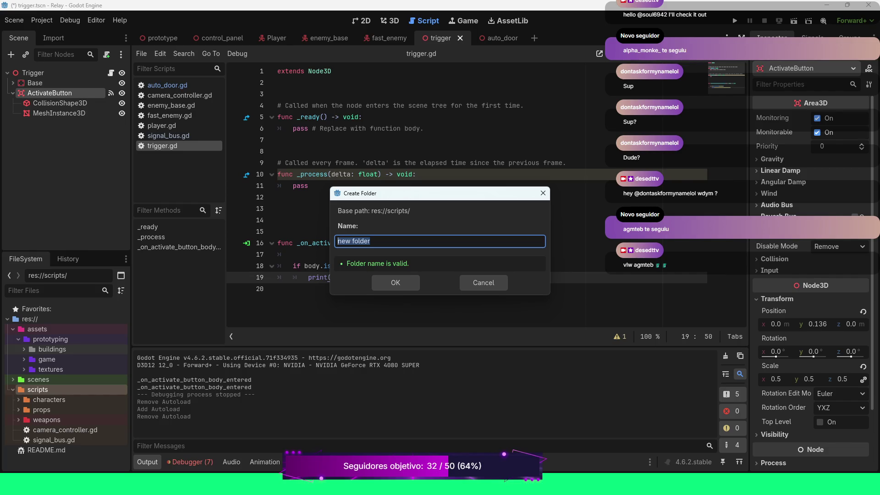
text(core)
key(Return)
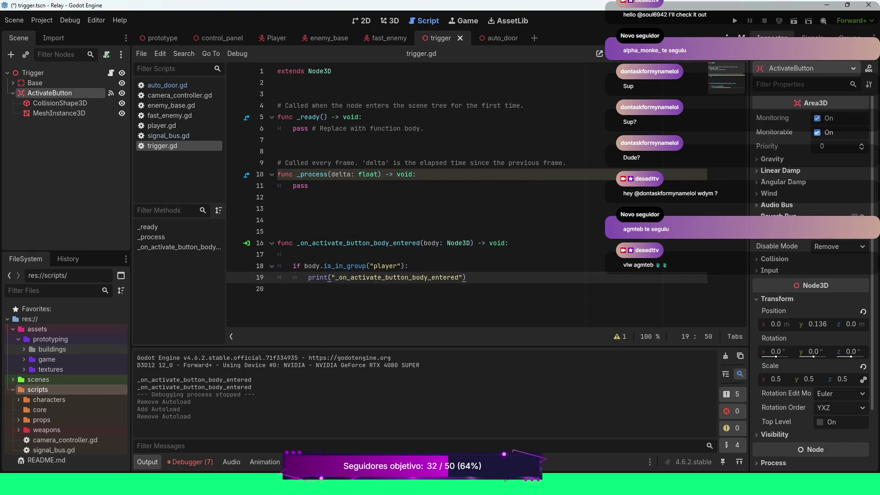
Move signal_bus.gd into scripts/core and save the trigger scene.
drag(53, 450, 45, 409)
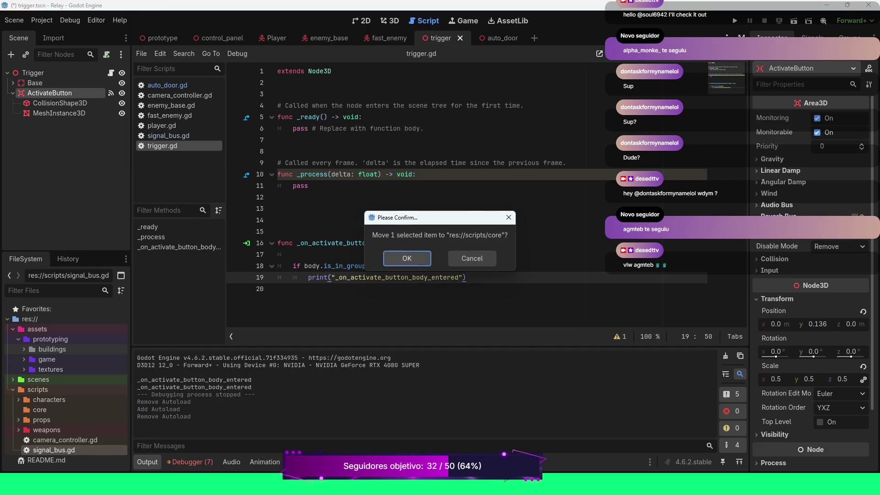
key(Return)
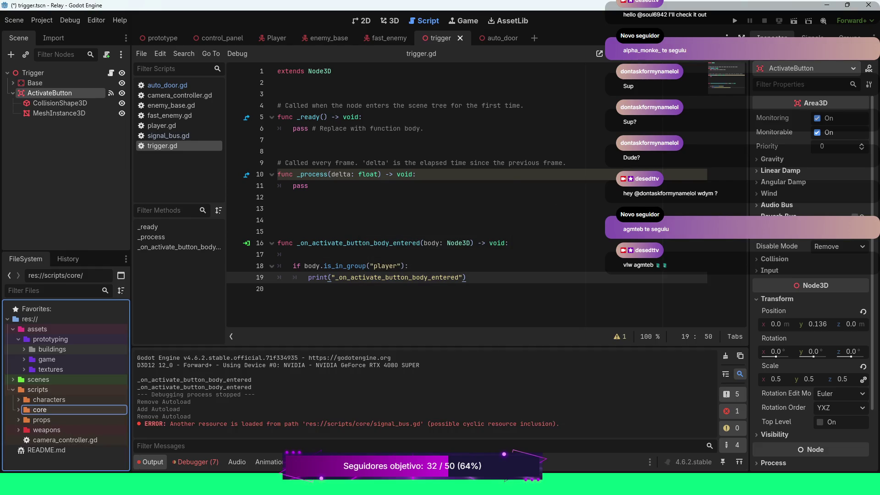
click(14, 20)
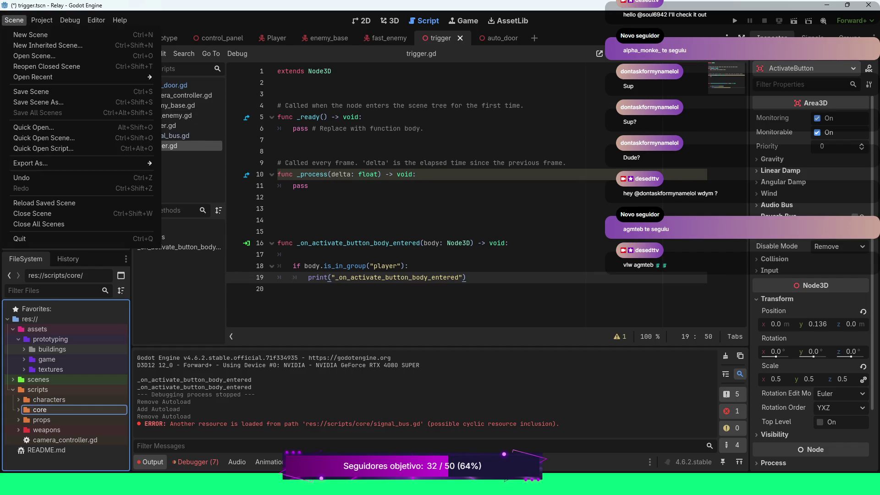
key(Escape)
key(ctrl+s)
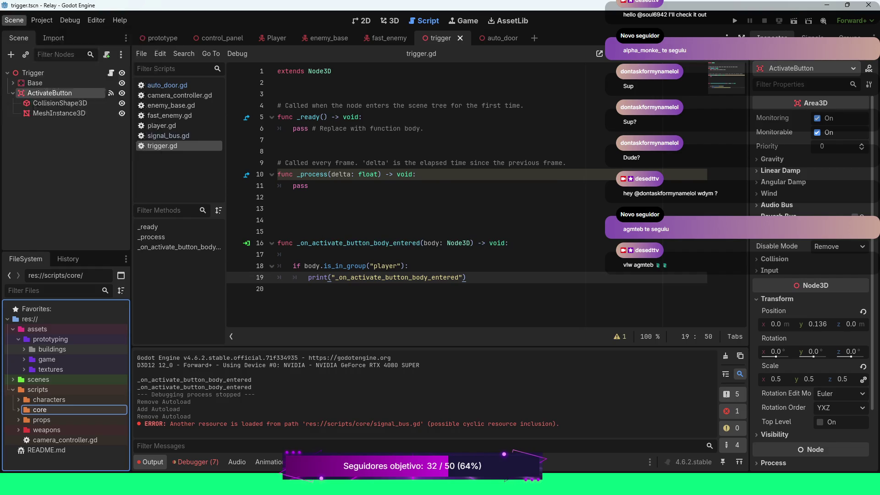
Autoload res://scripts/core/signal_bus.gd as SignalBus, close settings, and open signal_bus.gd.
click(42, 20)
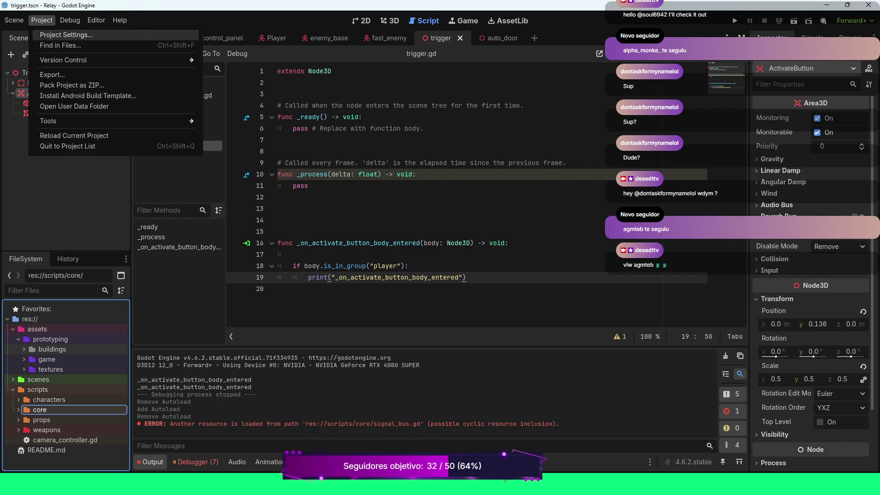
click(67, 35)
click(413, 134)
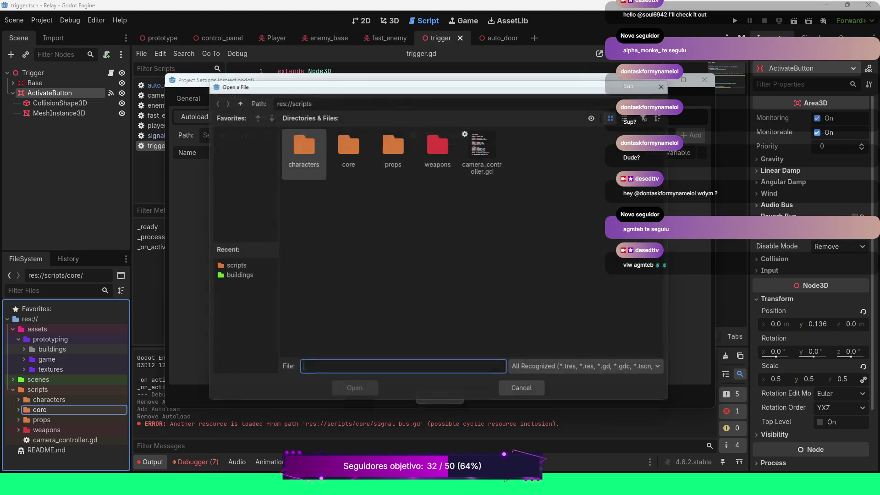
double_click(345, 146)
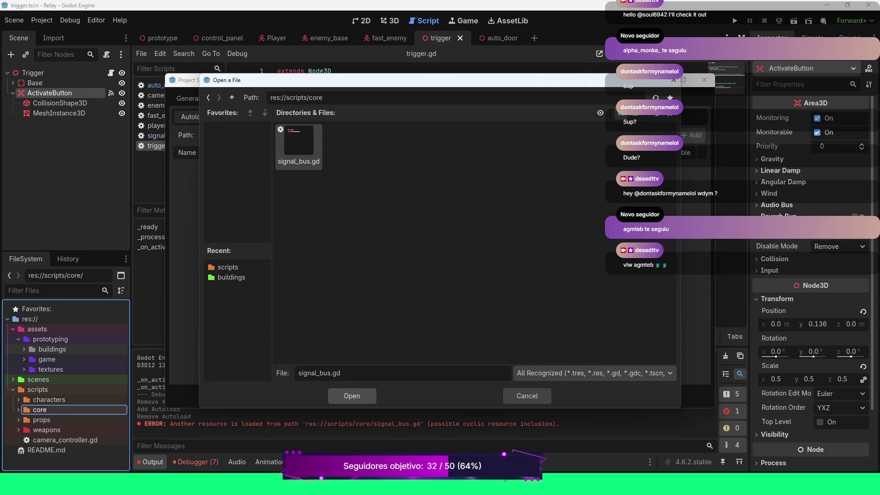
click(352, 395)
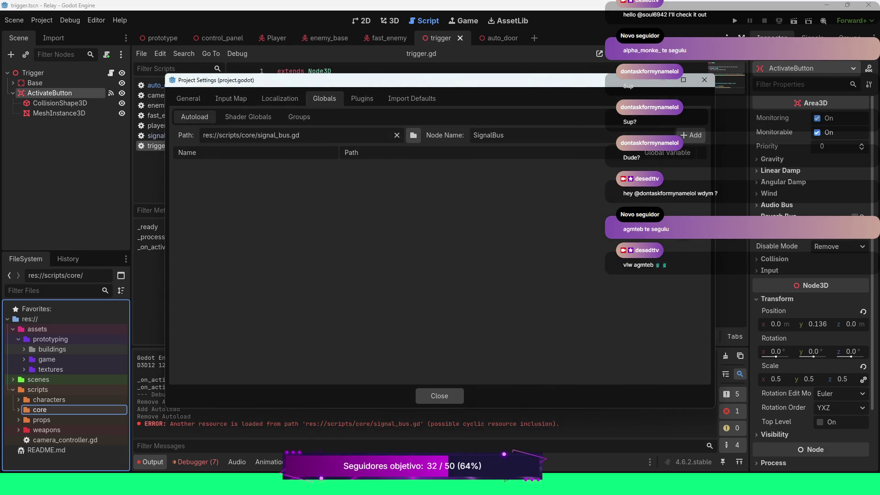
click(690, 135)
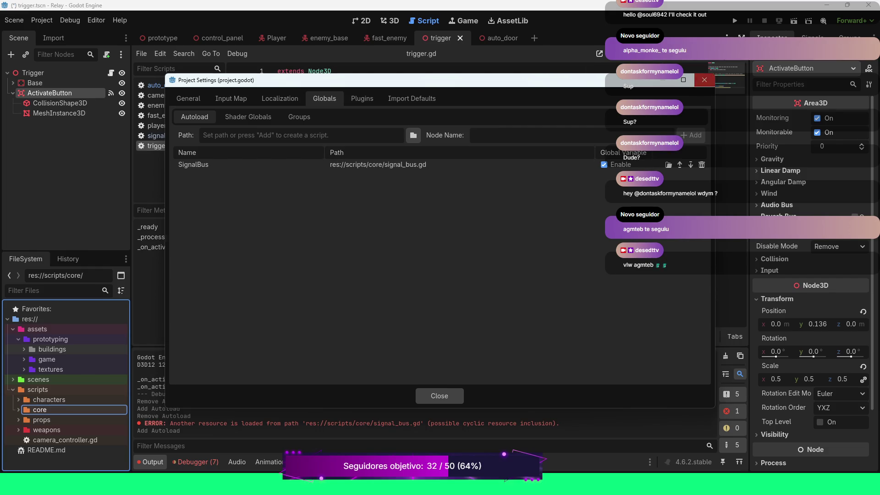
click(704, 80)
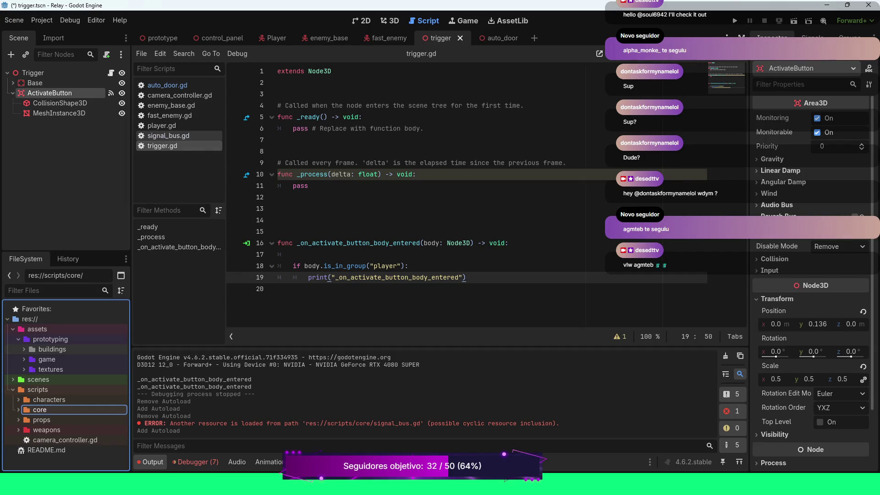
click(168, 136)
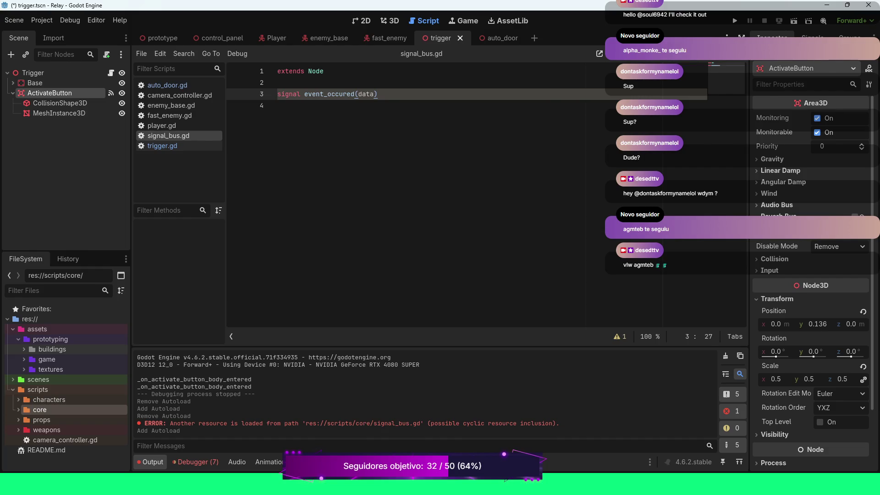
In signal_bus.gd, replace the event_occured(data) declaration with 'signal open_door' and save.
key(ctrl+shift+Left)
key(ctrl+shift+Left)
key(ctrl+shift+Left)
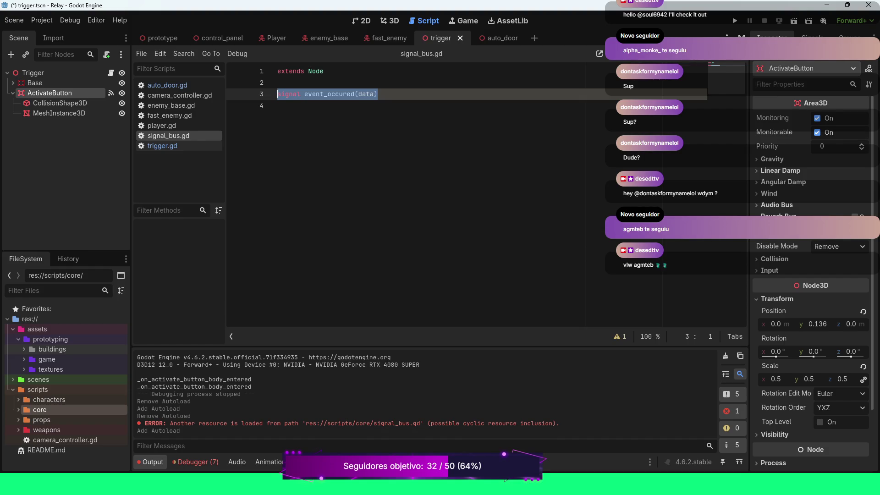
text(signal )
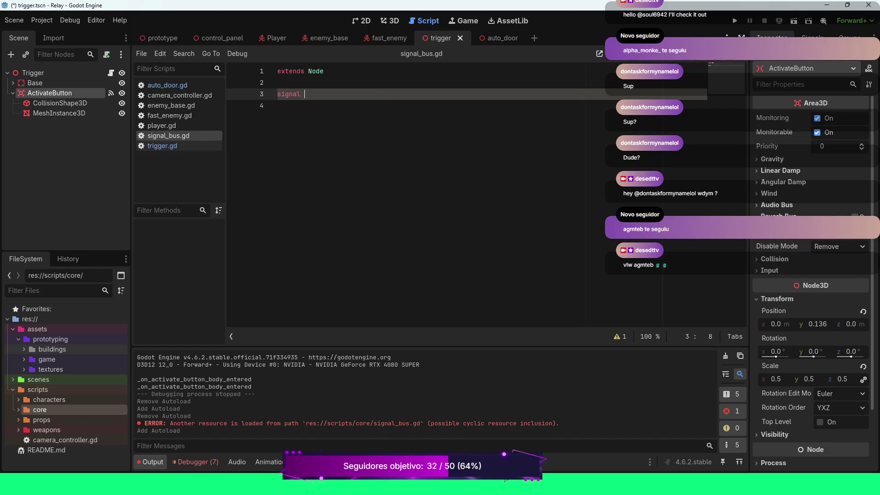
text(open_)
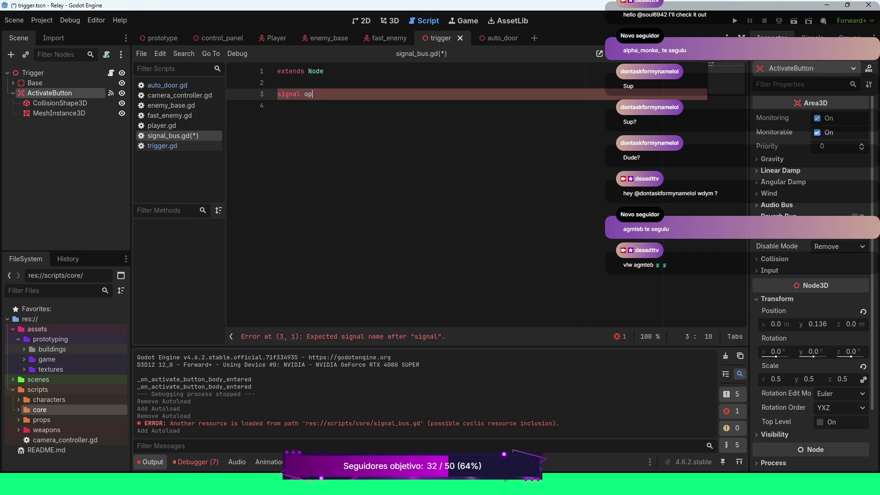
text(door)
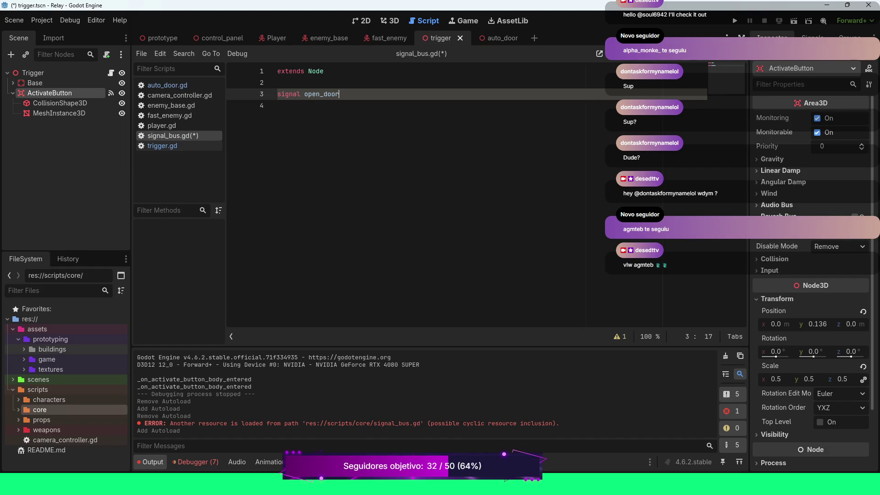
click(280, 105)
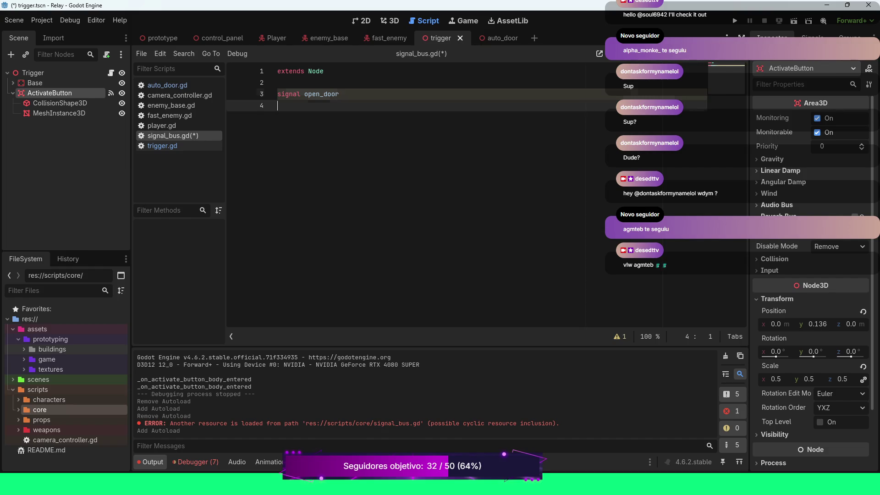
key(ctrl+s)
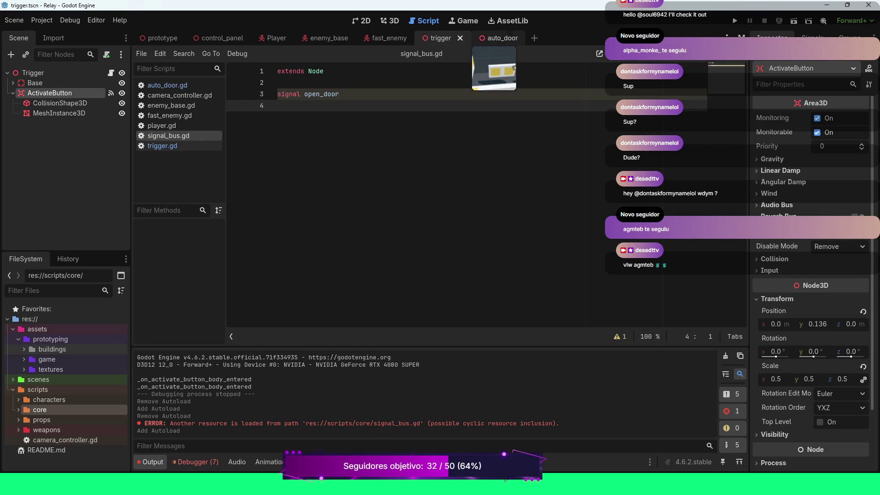
In trigger.gd's _on_activate_button_body_entered, add SignalBus.open_door.emit() below the print line and save.
click(497, 38)
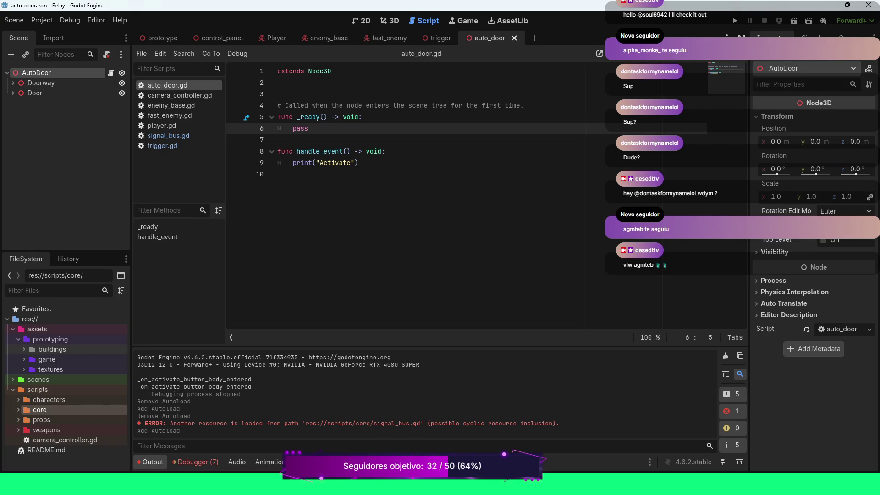
click(437, 38)
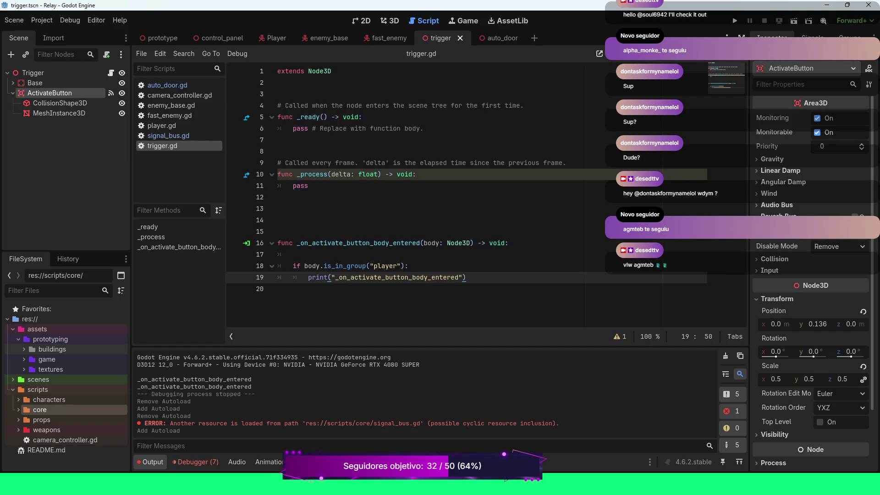
key(Return)
text(S)
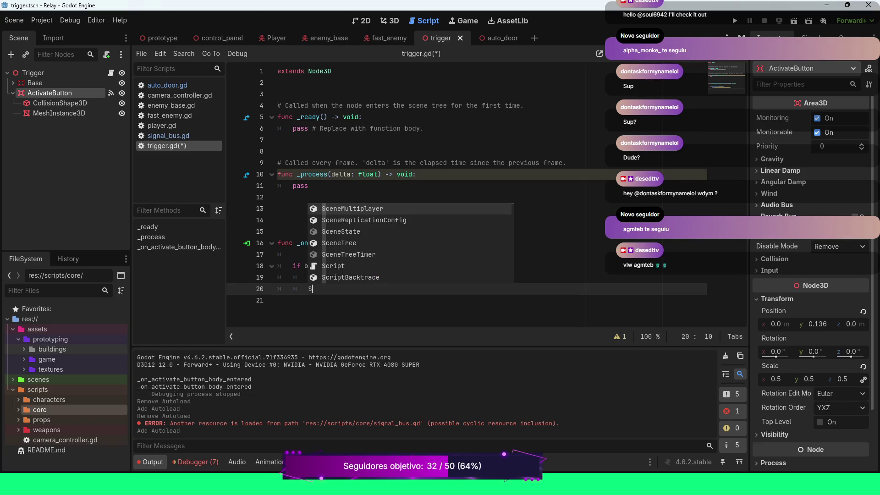
text(ig)
key(Down)
key(Return)
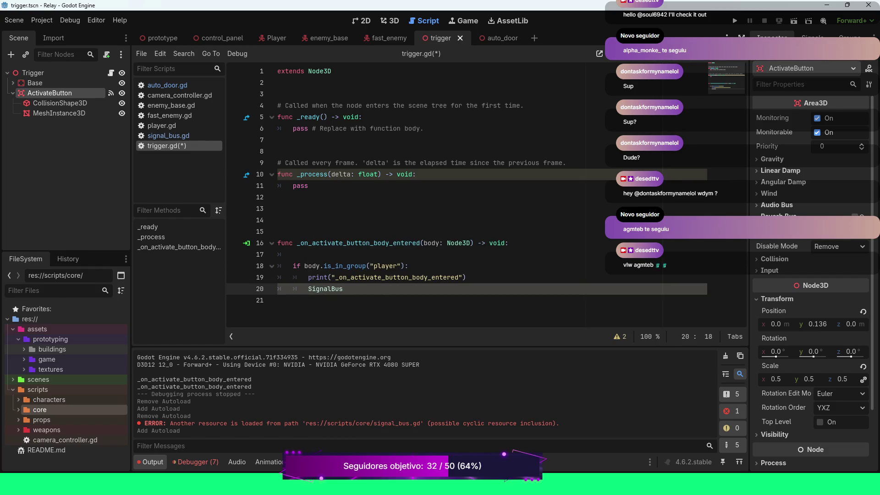
key(Return)
key(Down)
key(Down)
key(Return)
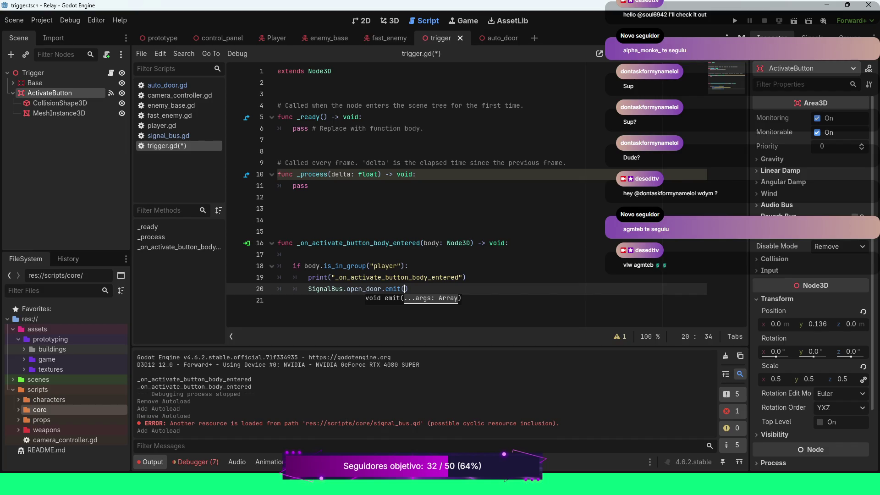
key(Escape)
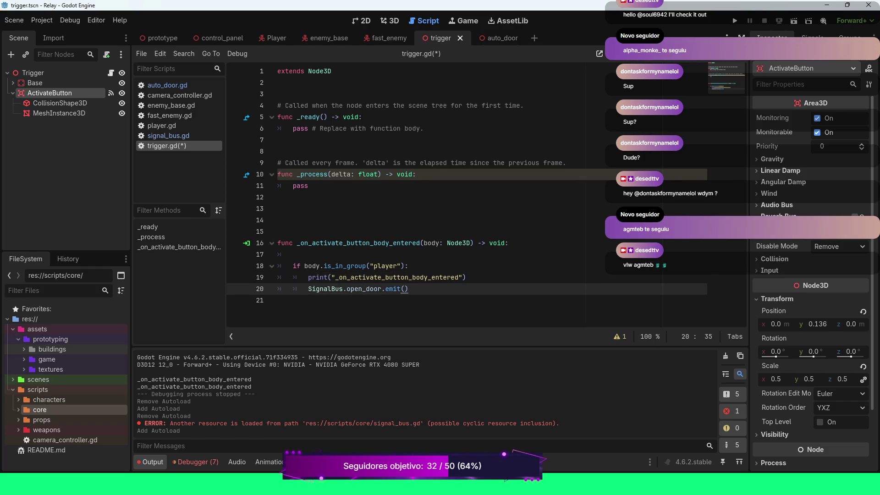
key(ctrl+s)
click(499, 38)
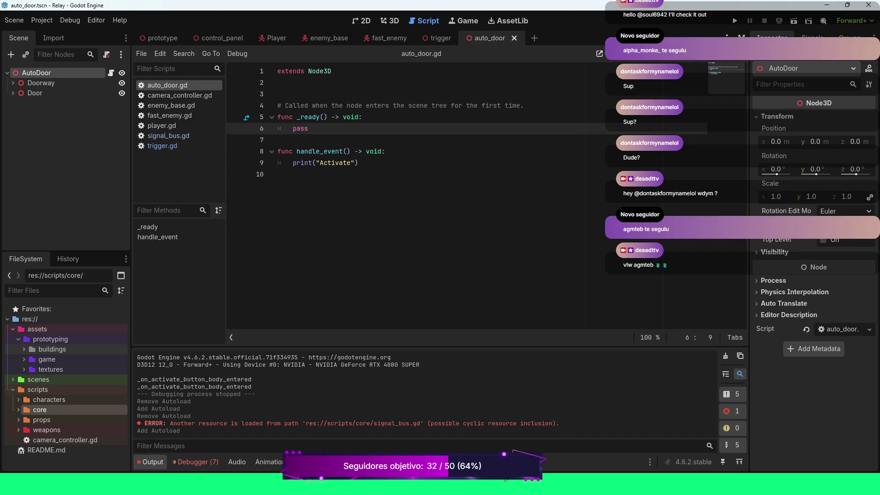
Replace pass in _ready with a SignalBus.open_door.connect() call.
key(BackSpace)
key(BackSpace)
key(BackSpace)
text(Sig)
key(Down)
key(Return)
text(.)
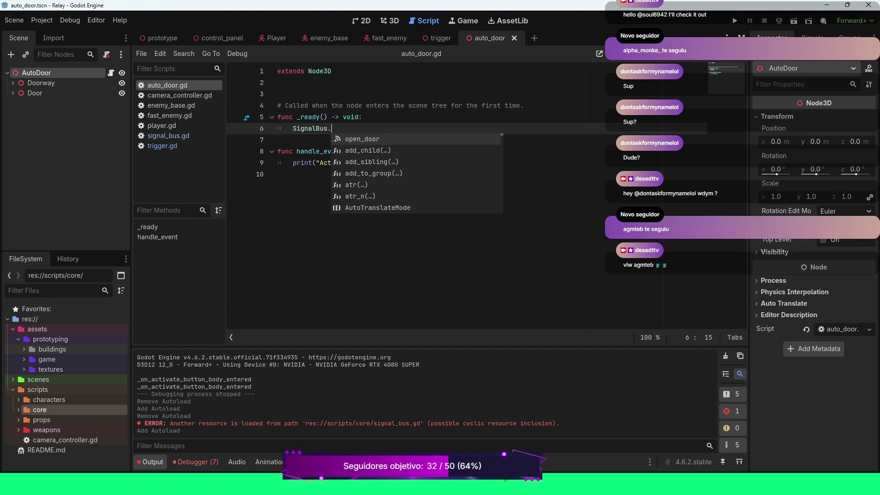
key(Down)
key(Up)
key(Return)
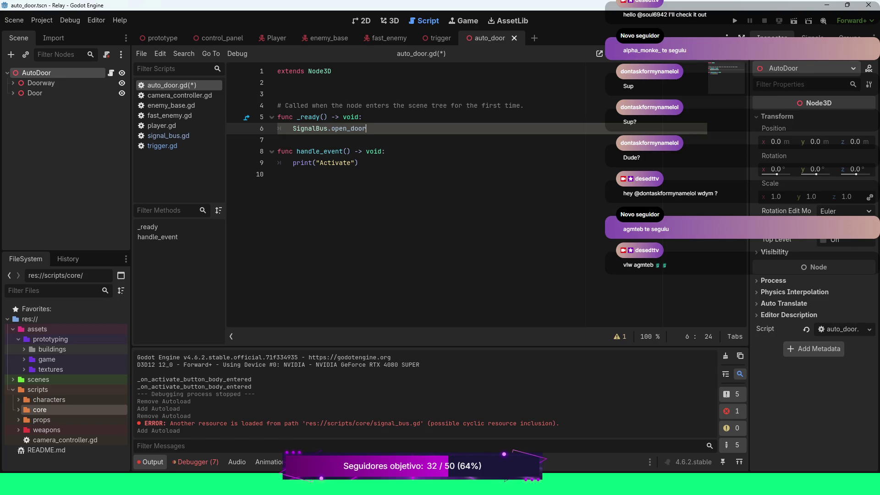
text(con)
key(Return)
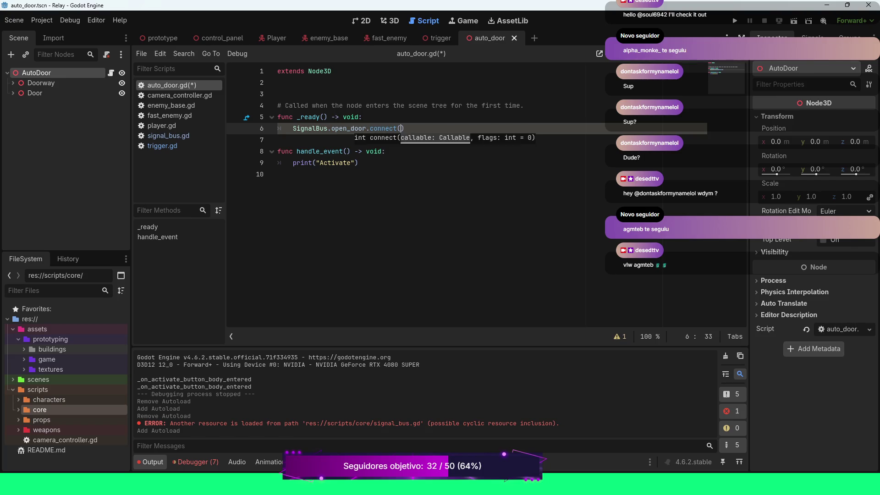
click(278, 140)
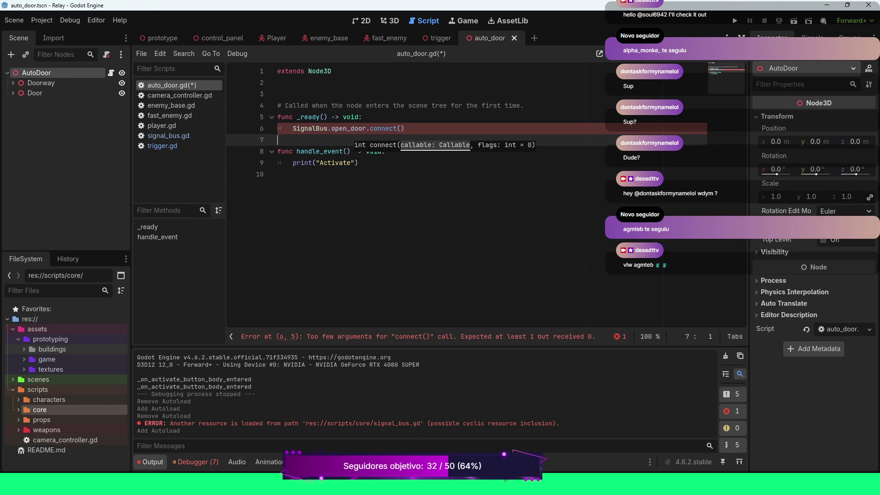
click(278, 128)
click(394, 128)
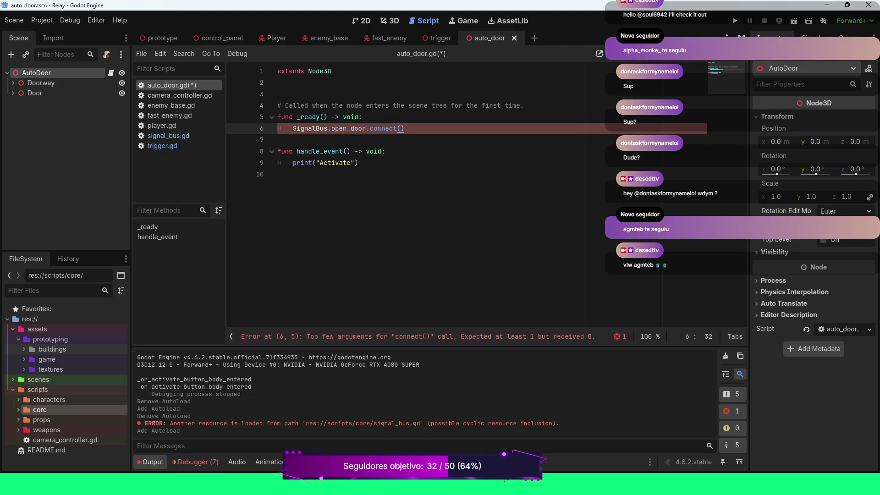
click(278, 140)
Rename handle_event to _on_open_door, pass it as the connect callback, and save auto_door.gd.
click(385, 151)
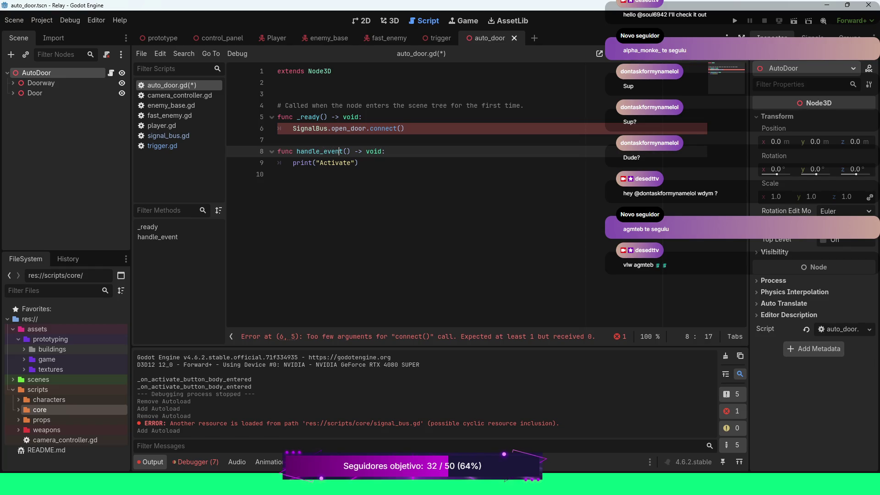
key(BackSpace)
key(BackSpace)
key(BackSpace)
text(_)
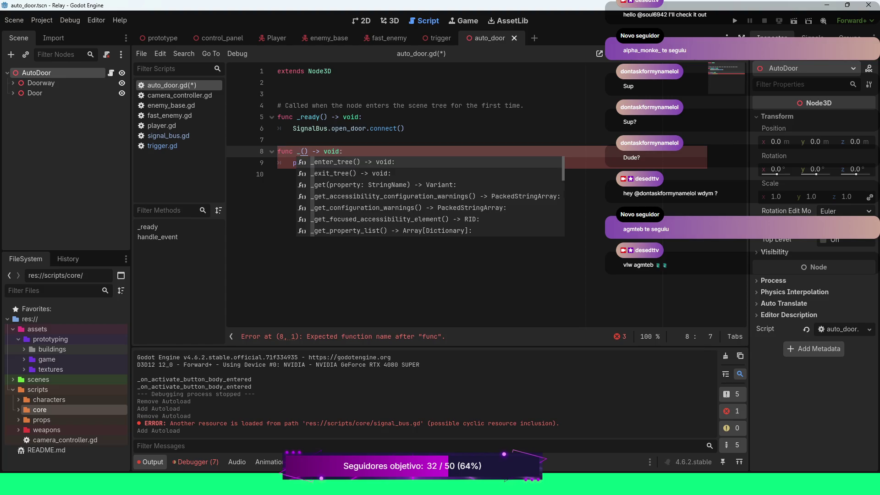
text(on_)
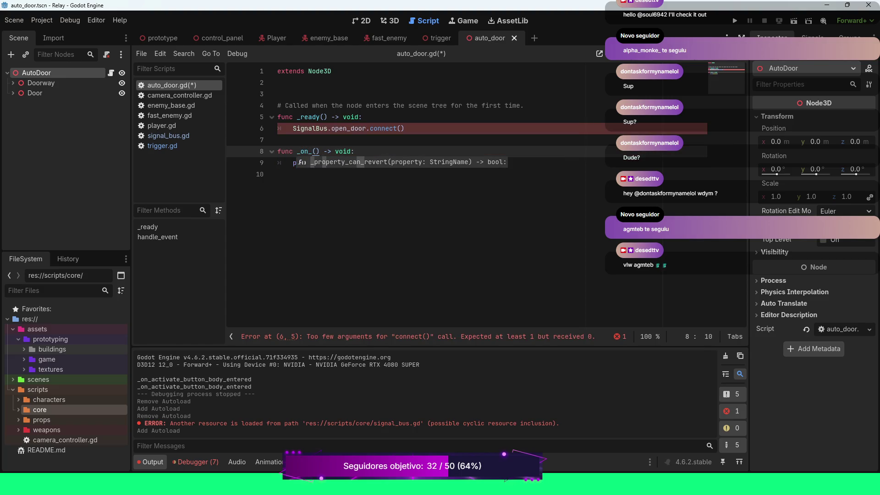
text(open_door)
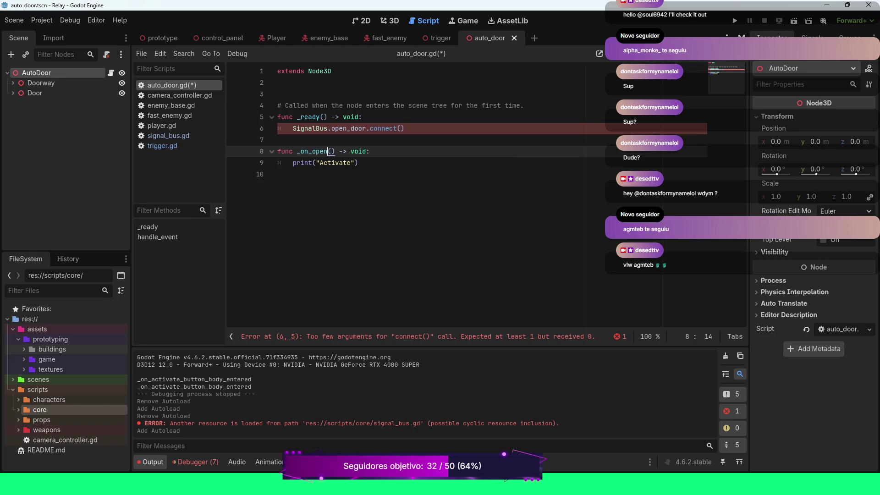
click(351, 128)
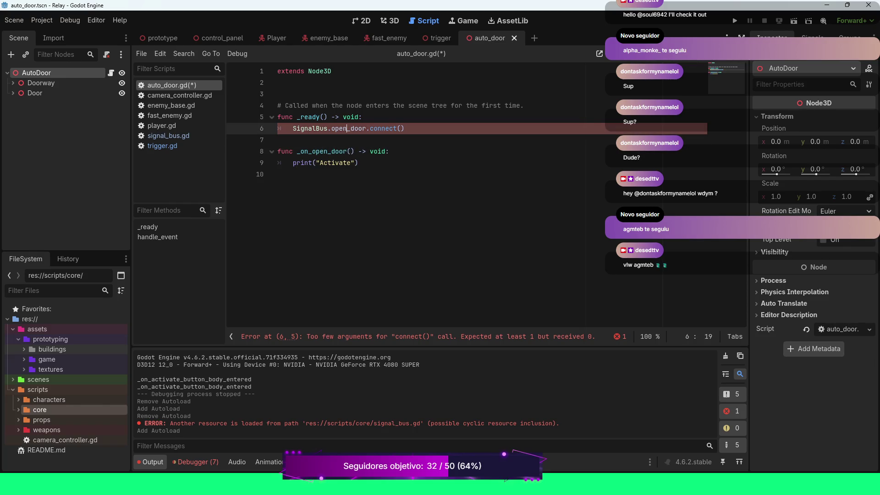
click(400, 128)
text(_on)
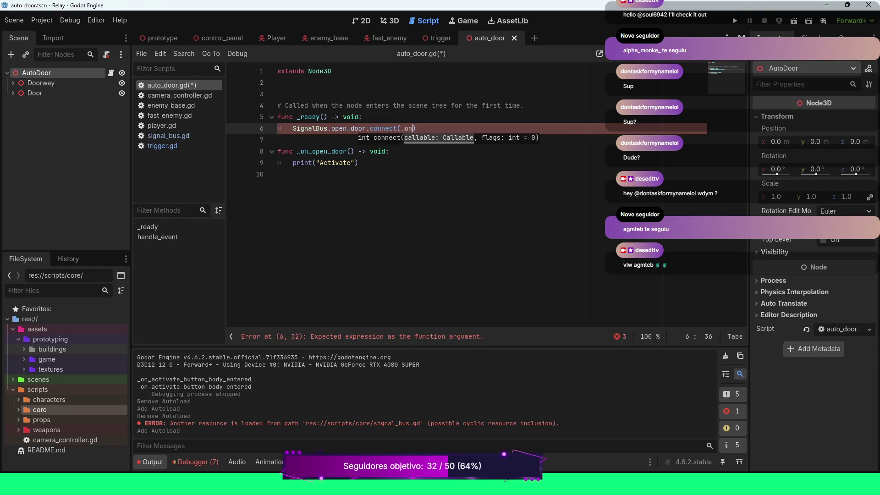
key(Return)
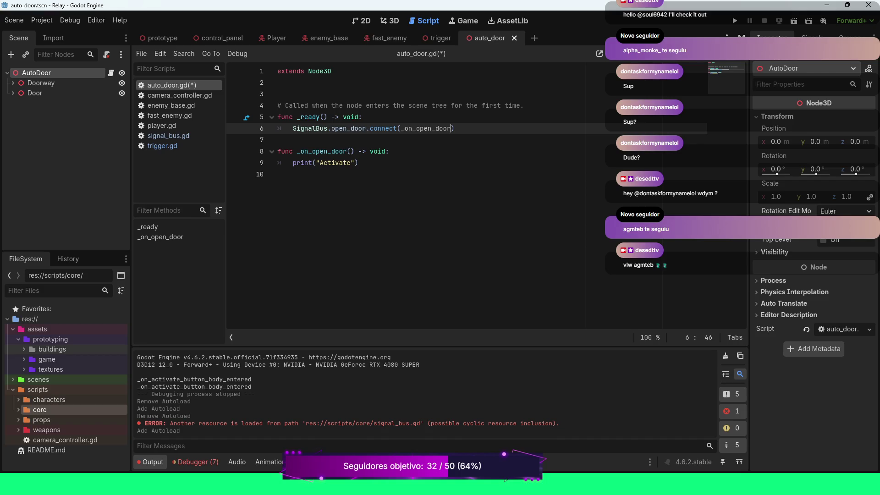
key(ctrl+s)
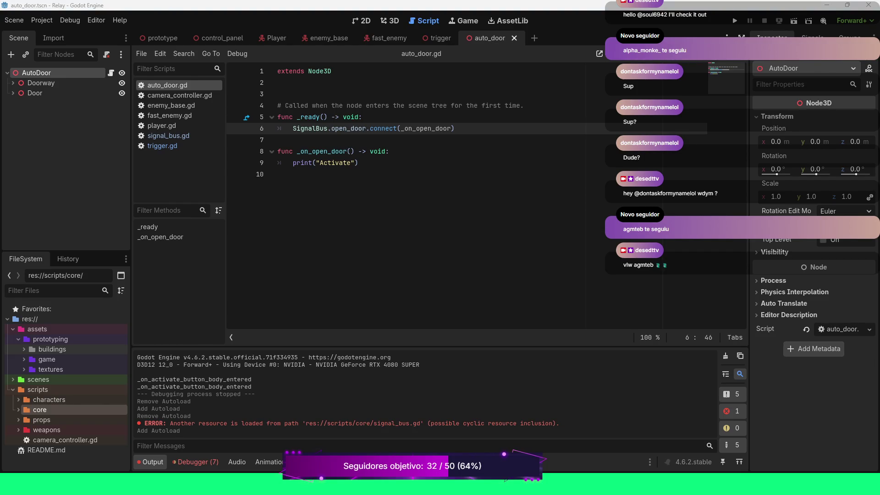
click(455, 128)
Run the game, walk the player up the corridor toward the purple cube and back, then stop it.
key(F5)
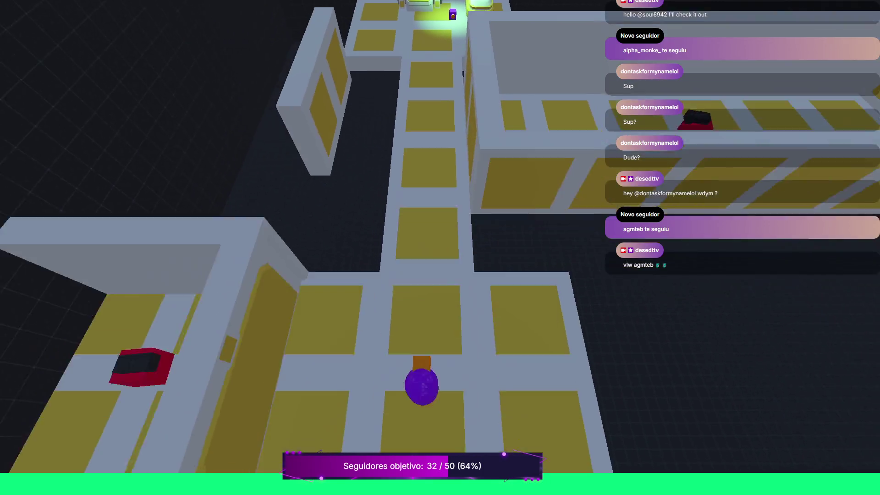
key(w)
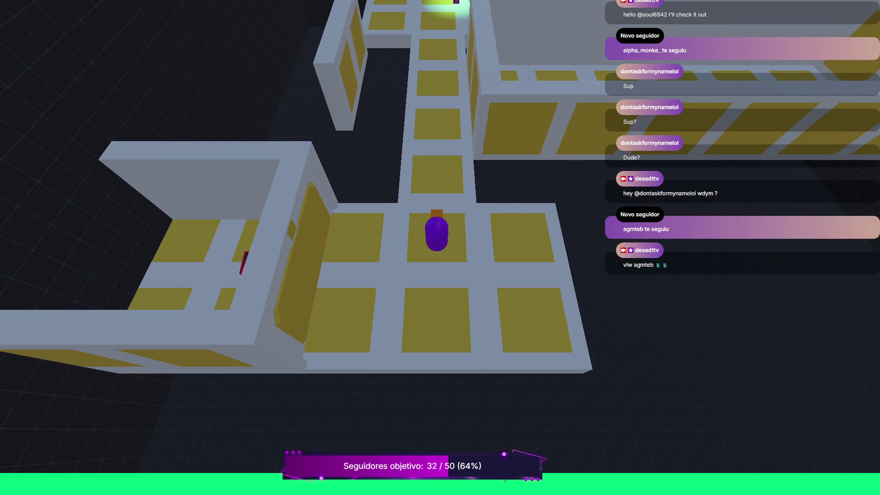
key(w)
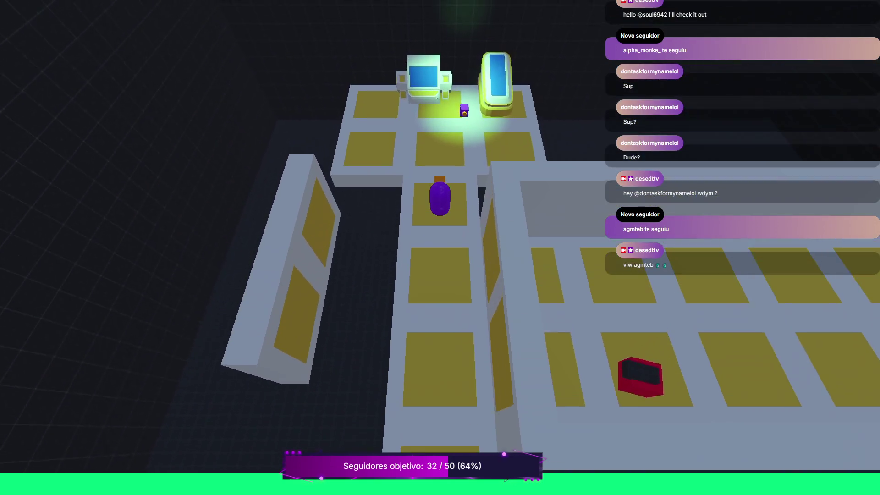
key(w)
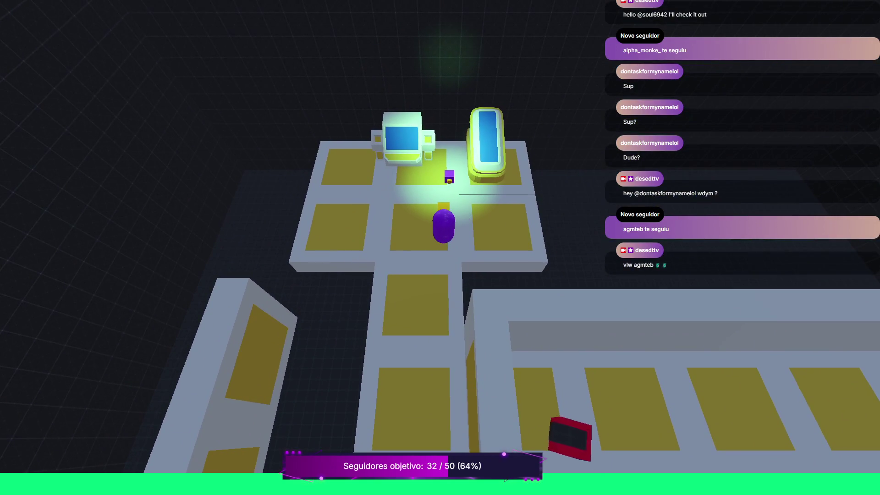
key(s)
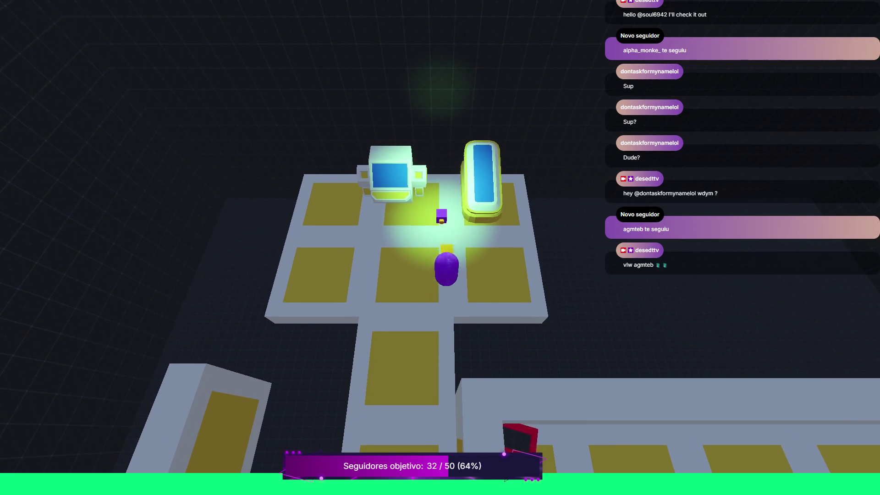
key(F8)
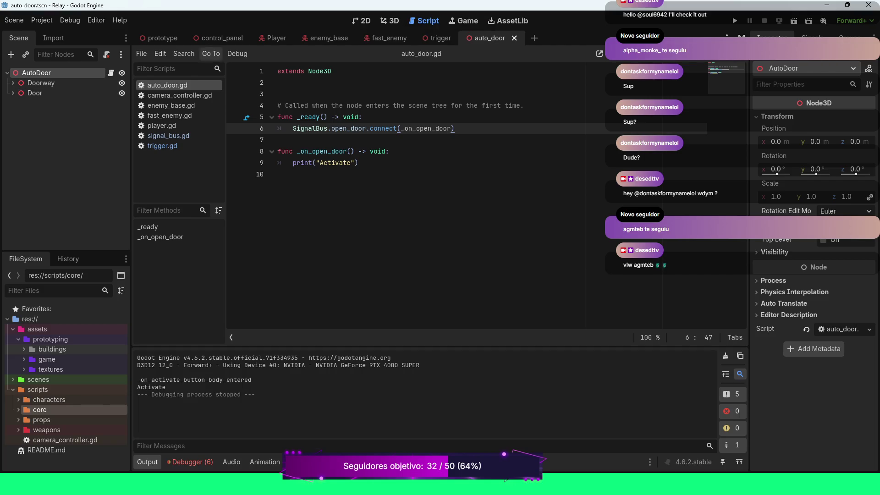
In the auto_door scene's 3D view, select the Door node and view its context menu, then close it.
click(390, 21)
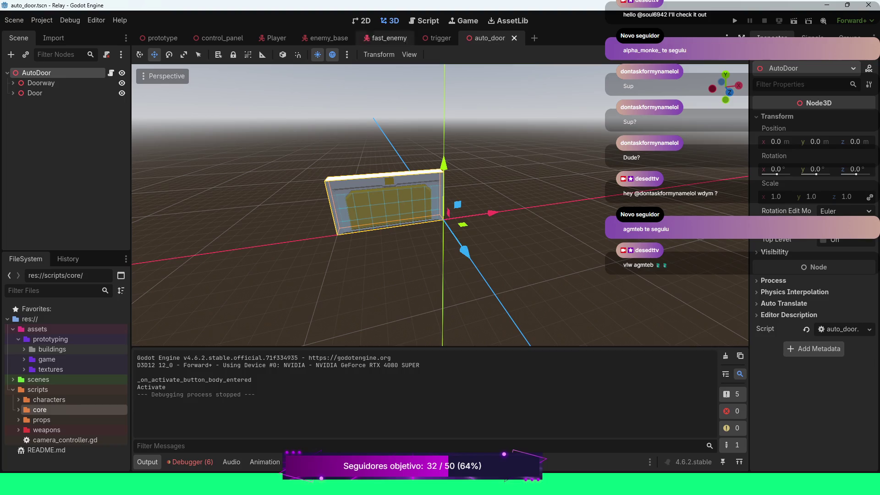
click(35, 93)
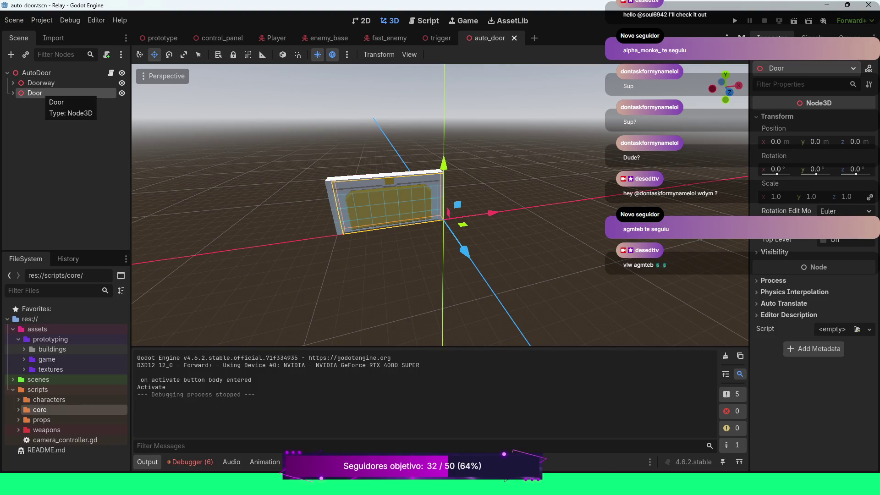
right_click(36, 93)
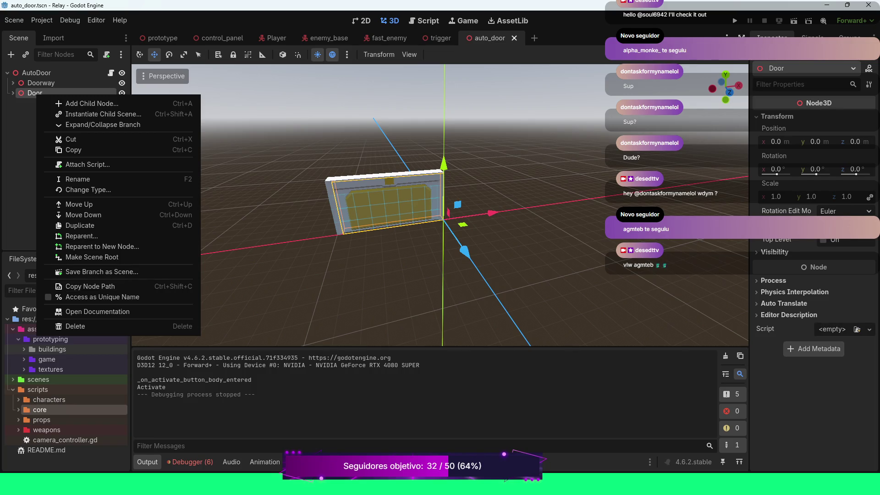
key(Escape)
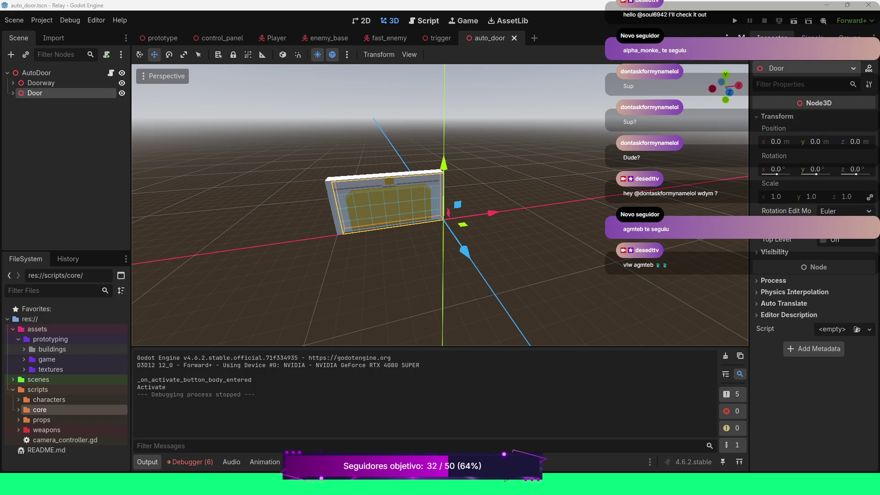
Return to the auto_door.gd script in the Script workspace.
click(423, 20)
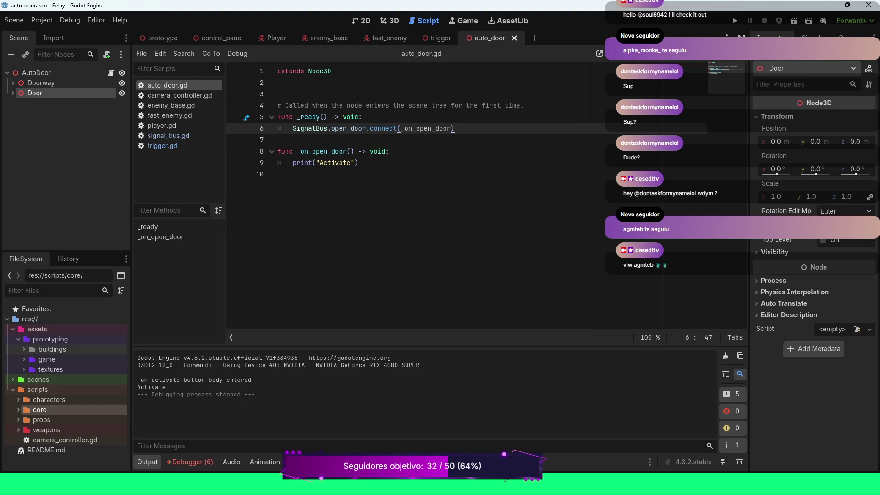
Add a 'func _exit_tree() -> void:' function below _ready in auto_door.gd.
click(278, 140)
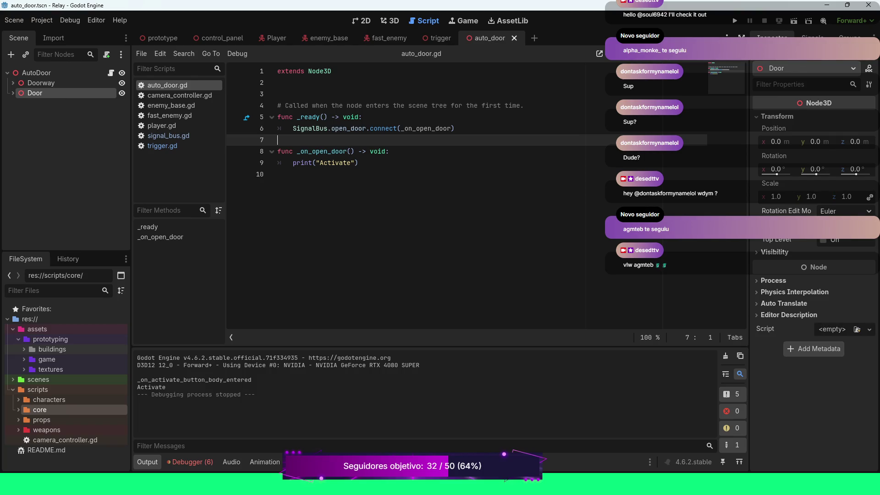
key(Return)
key(Return)
key(Up)
text(fun)
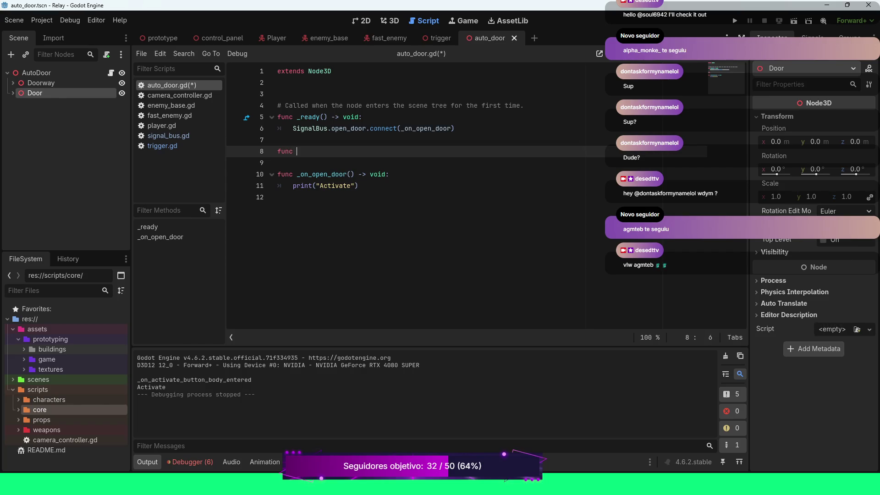
text(exi)
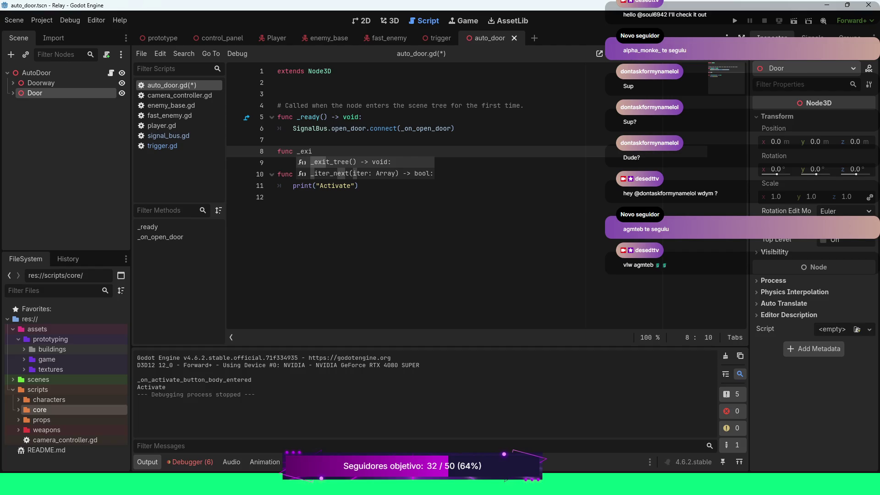
key(Return)
key(Return)
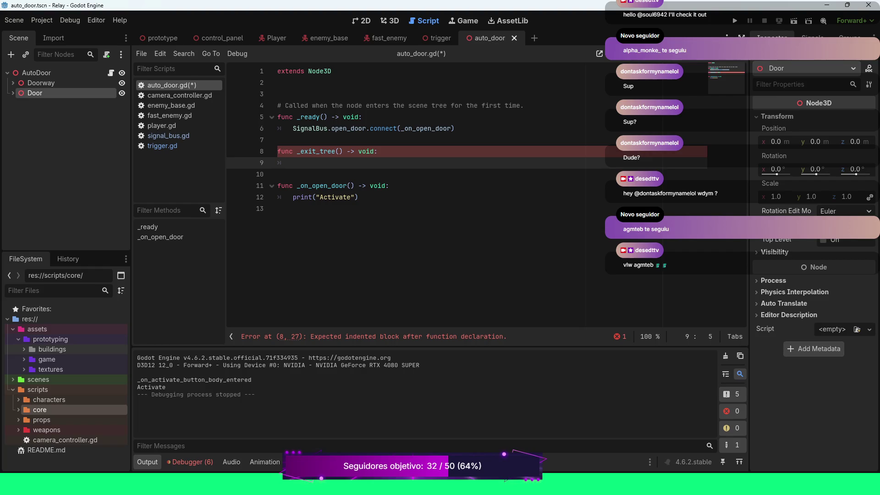
Inside _exit_tree, add 'if SignalBus.open_door.is_connected(_on_open_door):'.
text(if Si)
text(g)
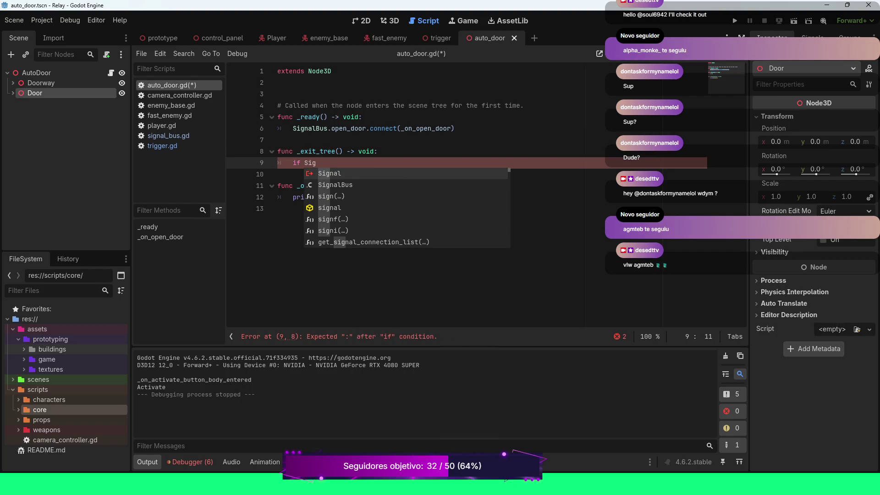
key(Down)
key(Return)
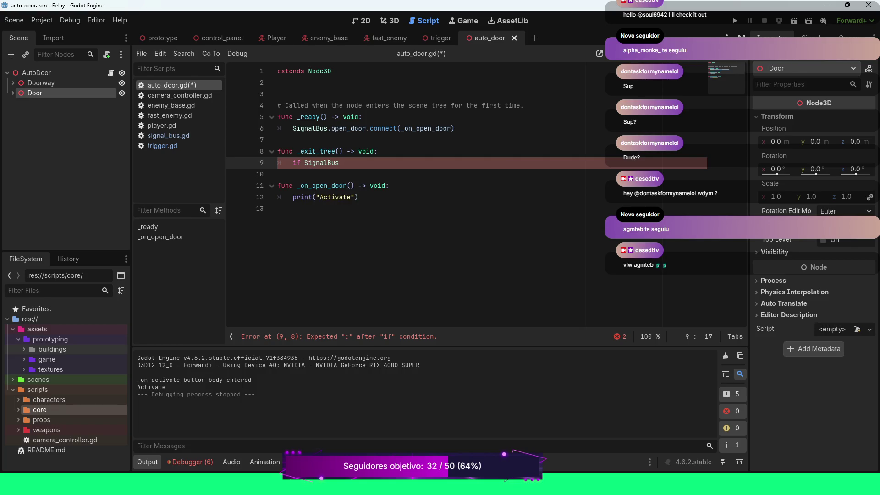
text(.op)
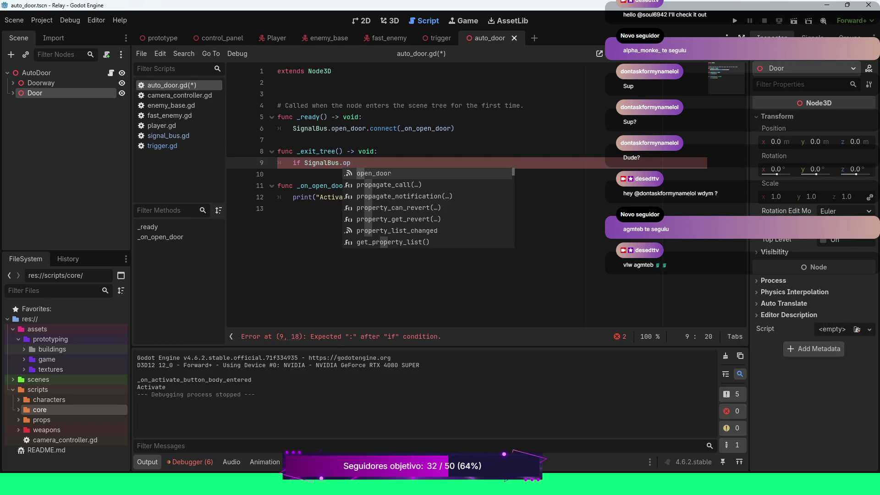
key(Return)
text(.is)
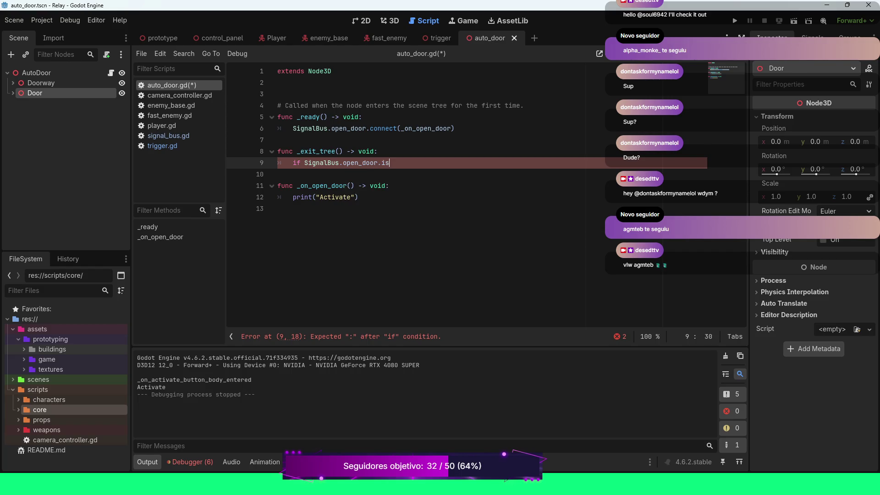
key(Return)
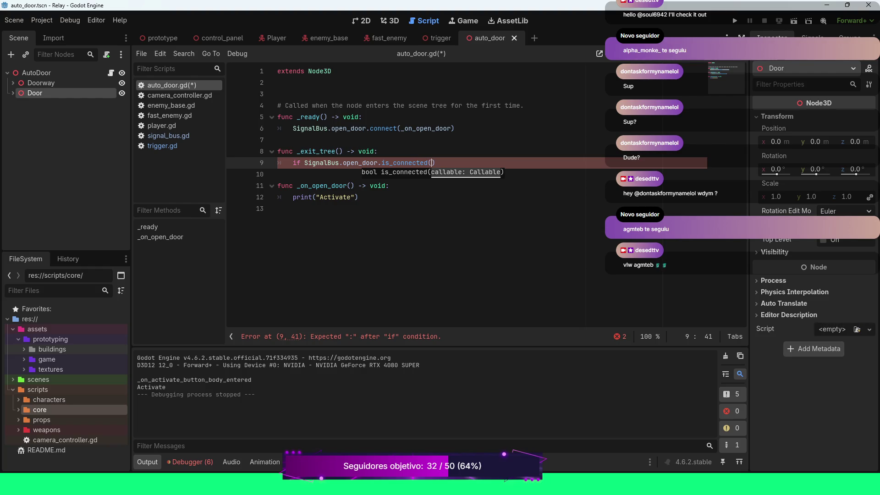
text(_on)
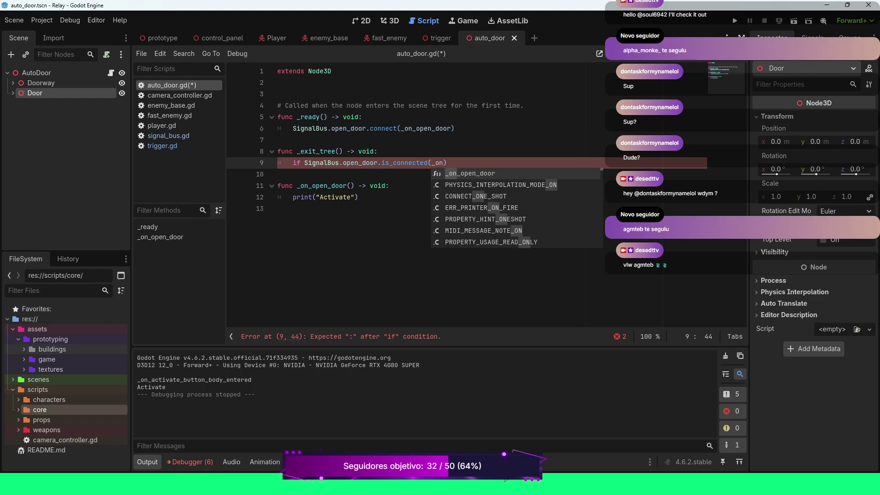
key(Return)
key(Right)
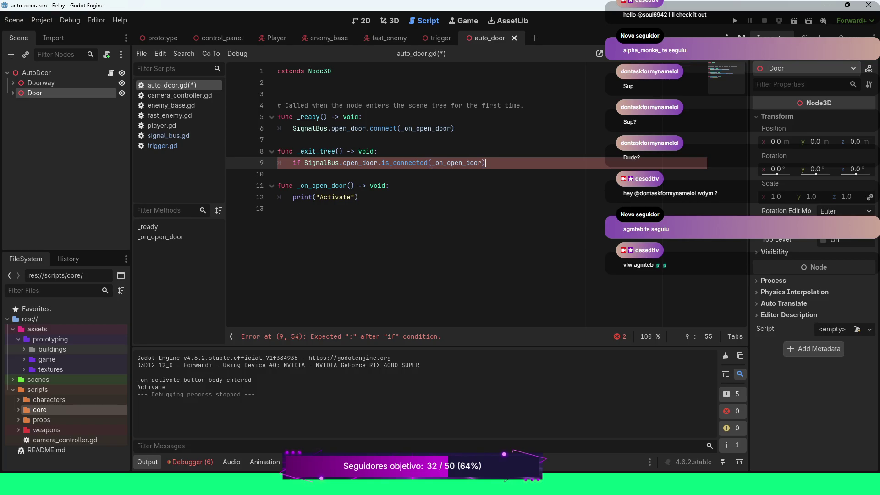
key(Return)
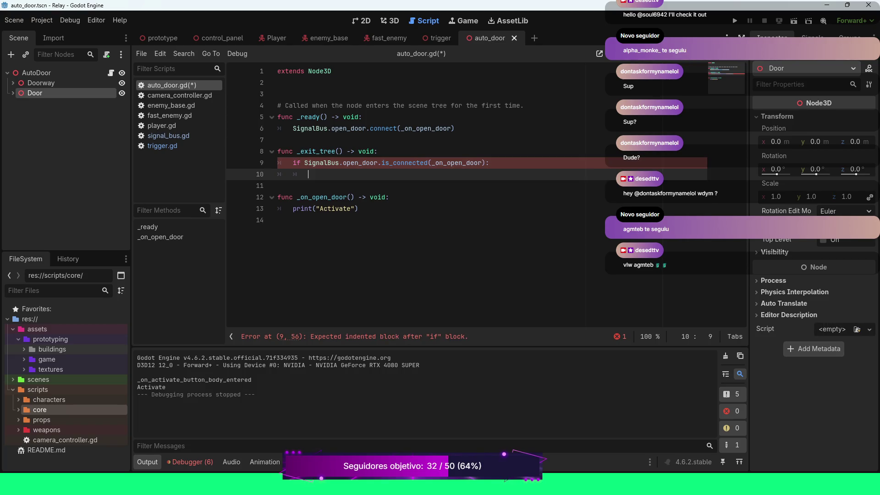
Add SignalBus.open_door.disconnect(_on_open_door) inside the if block and save the script.
text(Si)
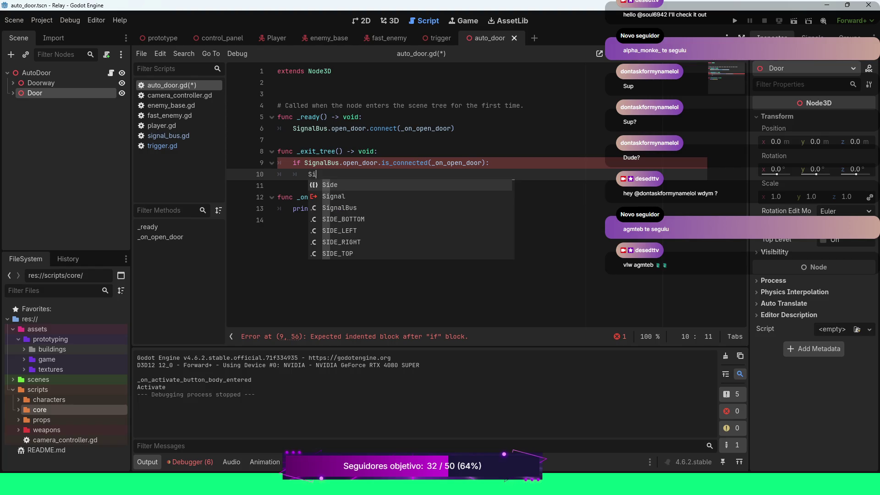
text(g)
key(Down)
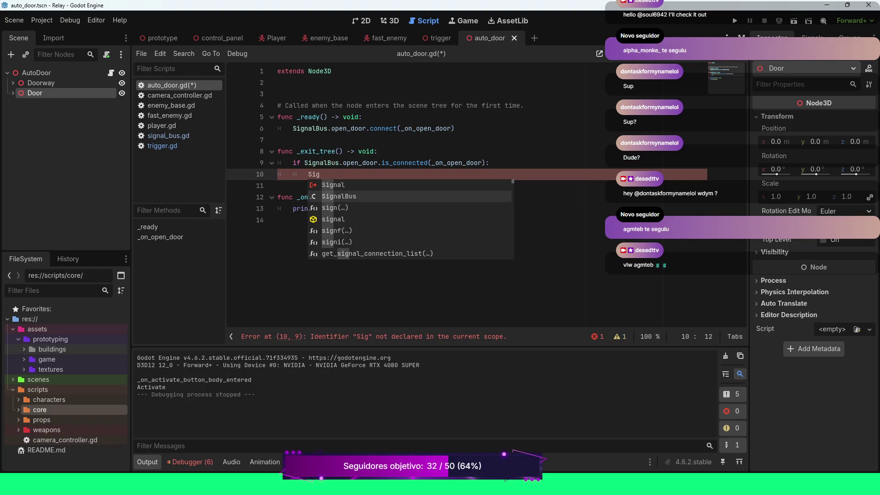
key(Return)
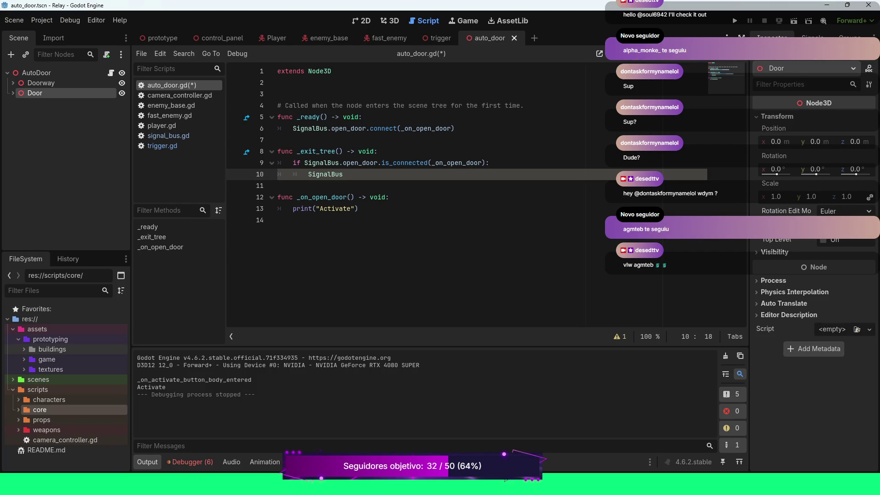
text(en)
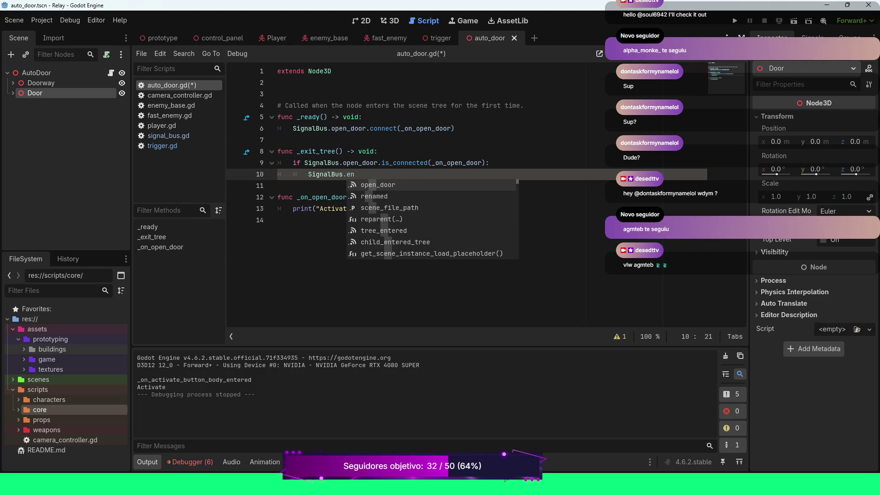
key(Return)
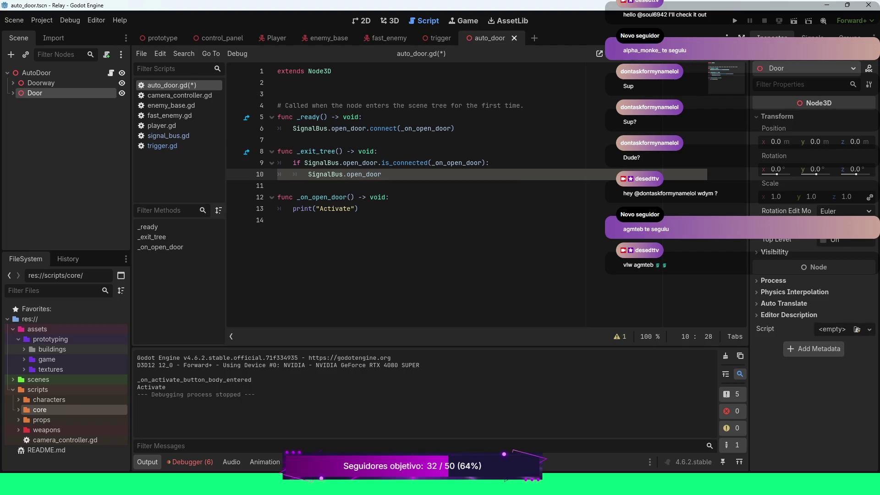
text(.di)
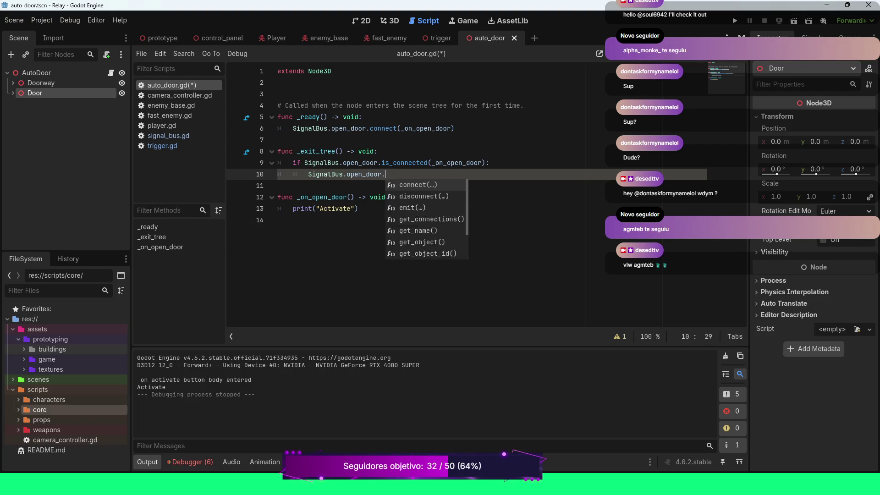
key(Return)
text(_)
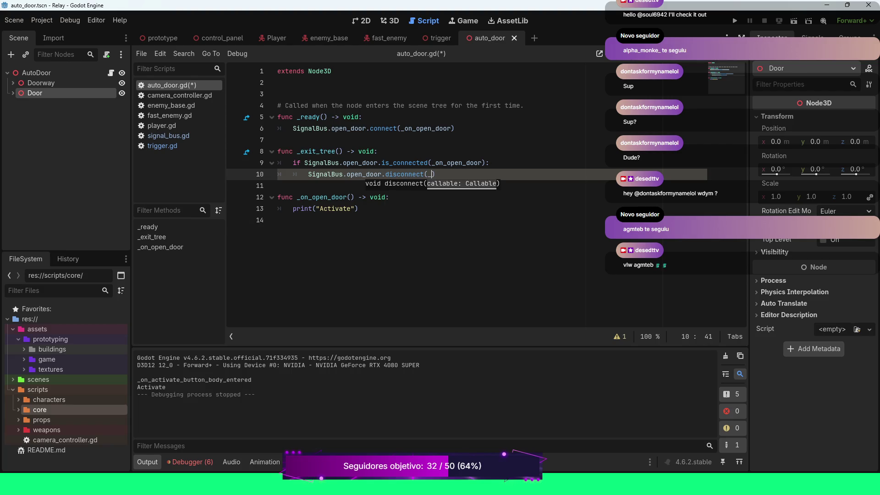
text(on)
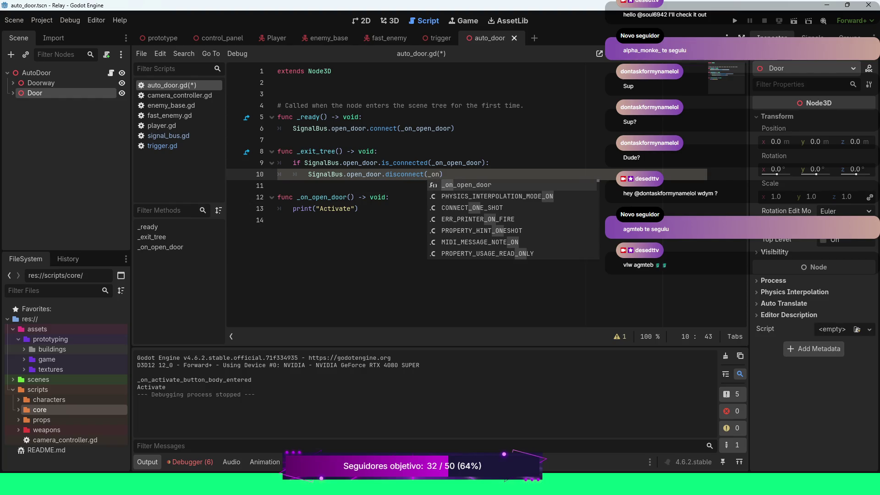
key(Return)
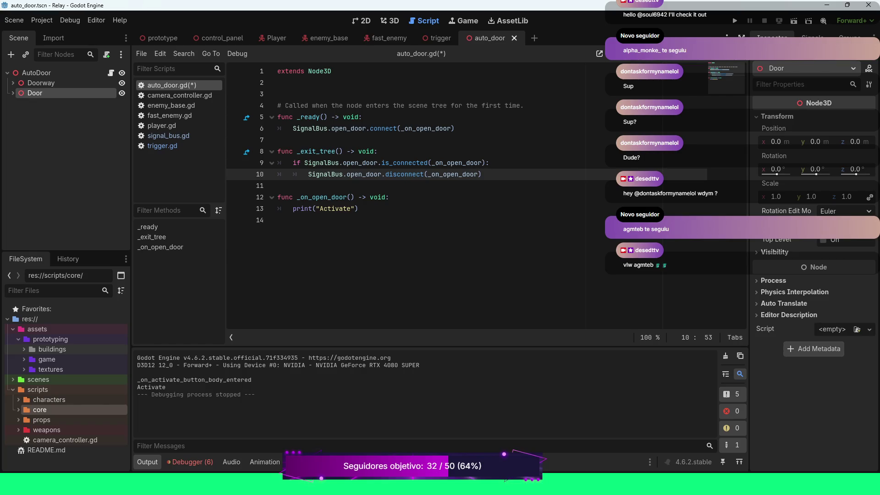
key(Up)
key(Up)
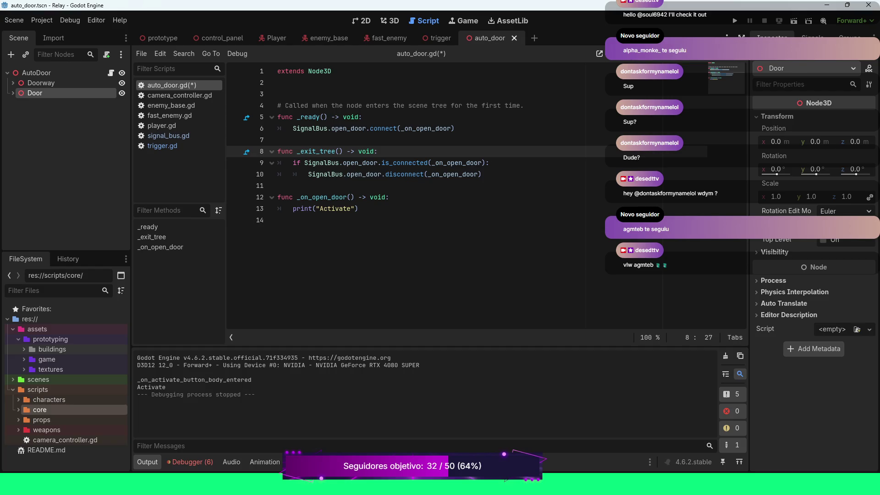
key(ctrl+s)
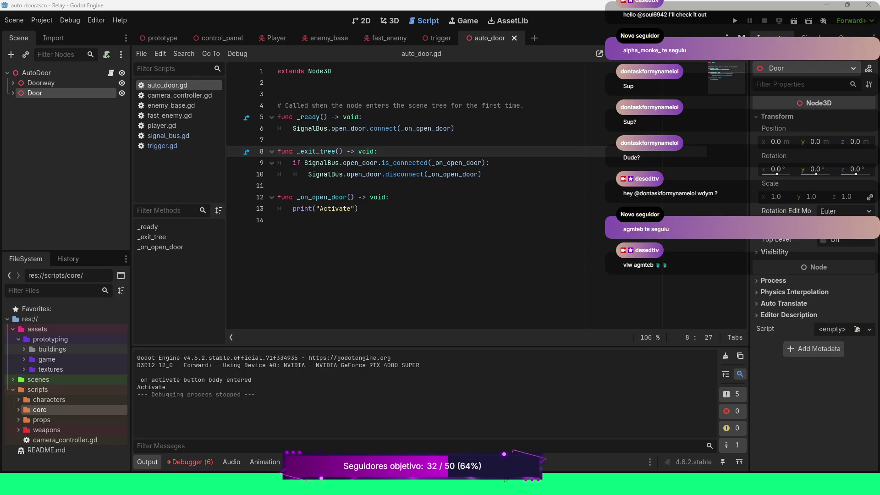
With AutoDoor selected, delete the 'Called when the node enters the scene tree' comment above _ready.
click(277, 220)
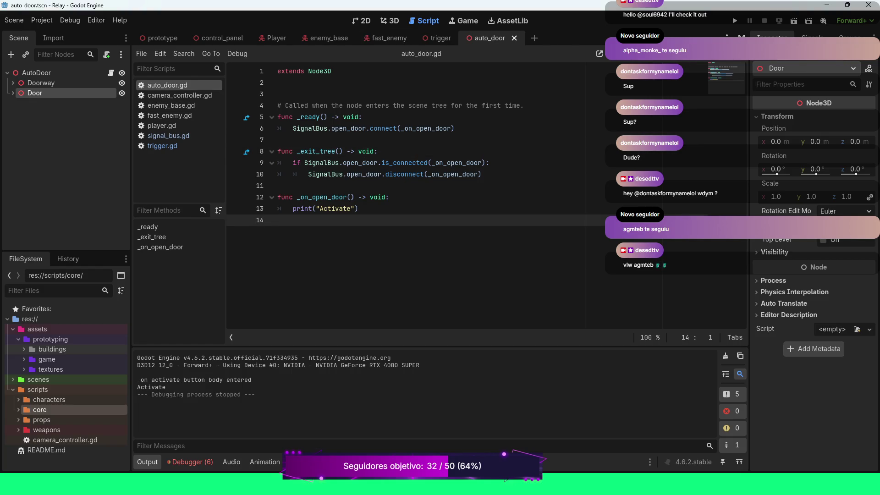
click(36, 73)
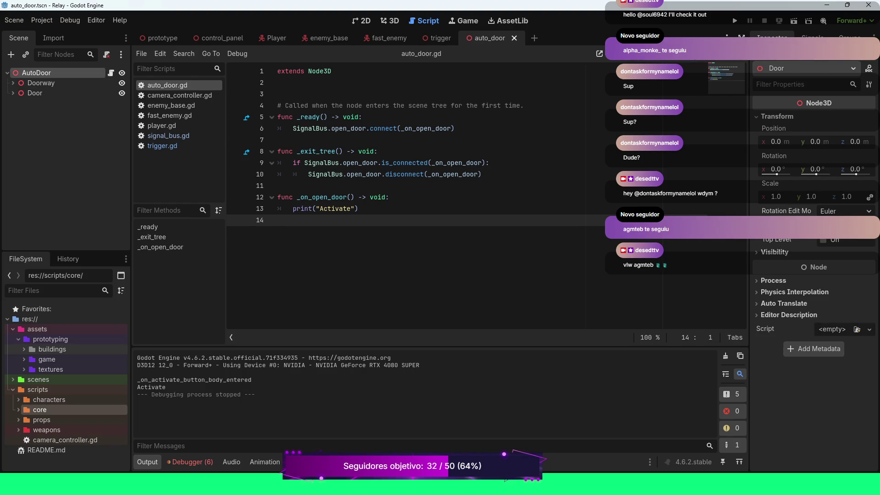
click(359, 209)
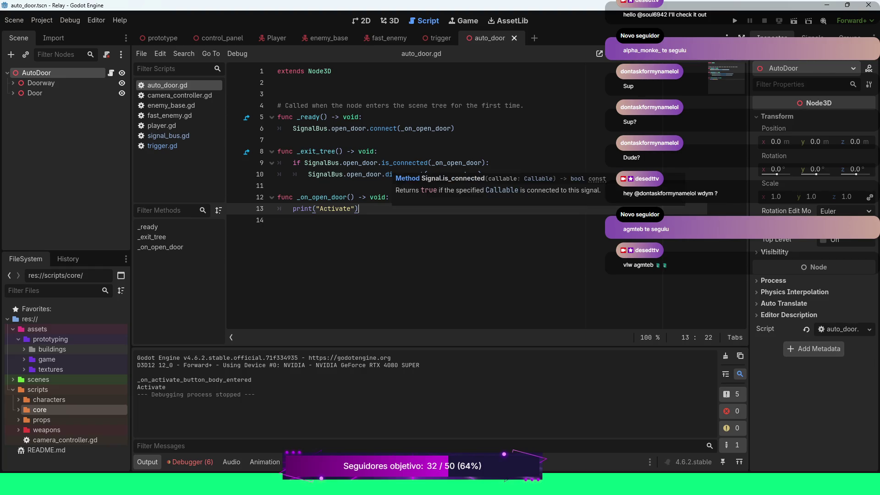
key(Up)
key(Up)
key(Up)
key(Up)
key(Down)
key(Down)
key(End)
key(shift+Home)
key(BackSpace)
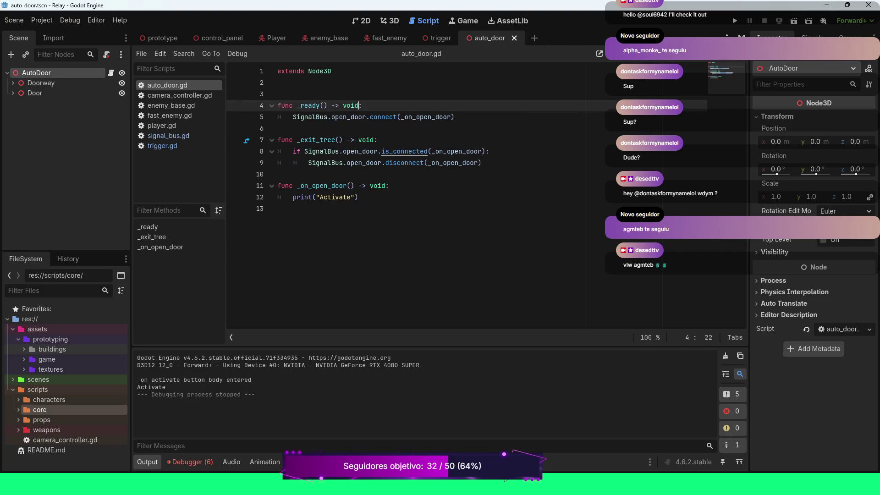
key(Up)
key(Up)
key(Down)
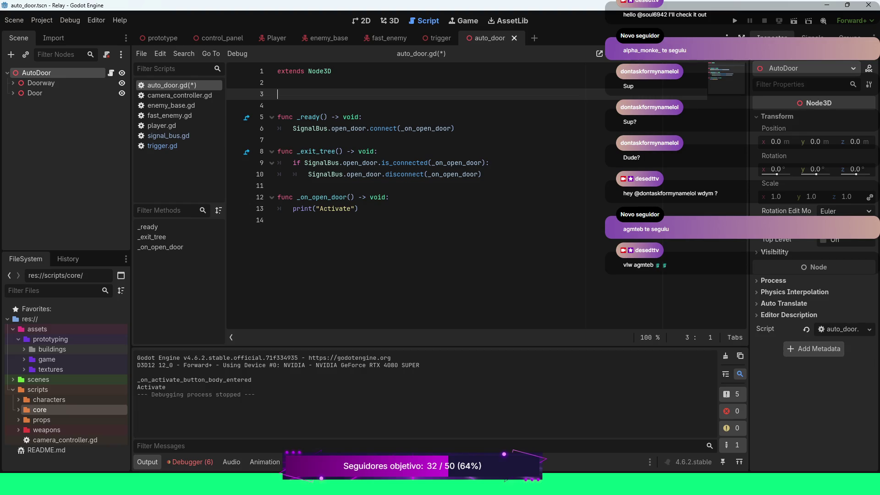
text(@expo)
key(Return)
text(var open_o)
text(ffset )
text(:= Vector)
key(Down)
key(Down)
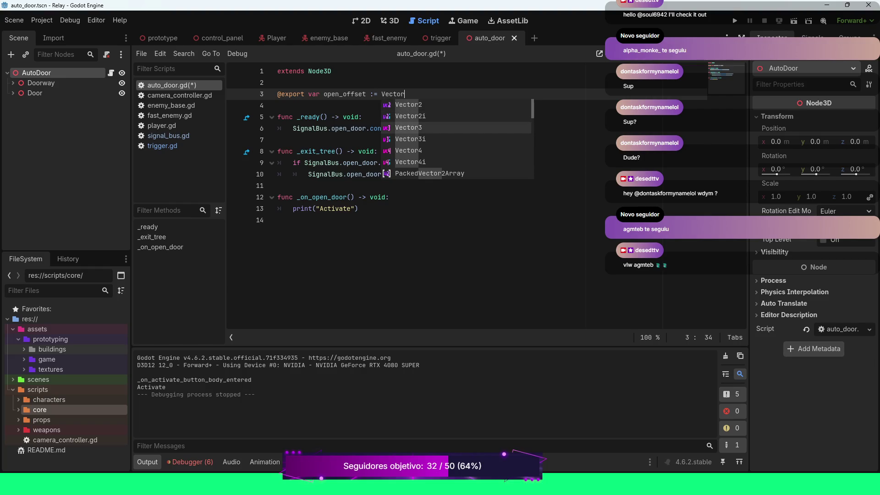
key(Return)
text(()
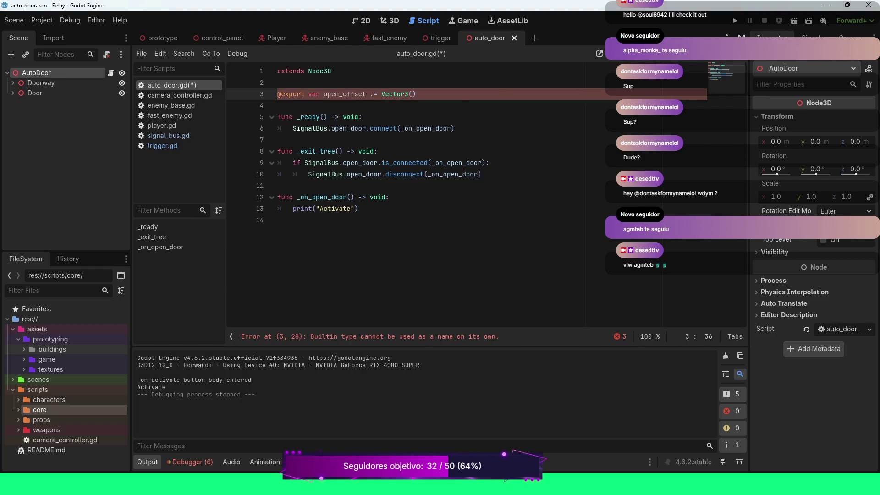
text(0, 3)
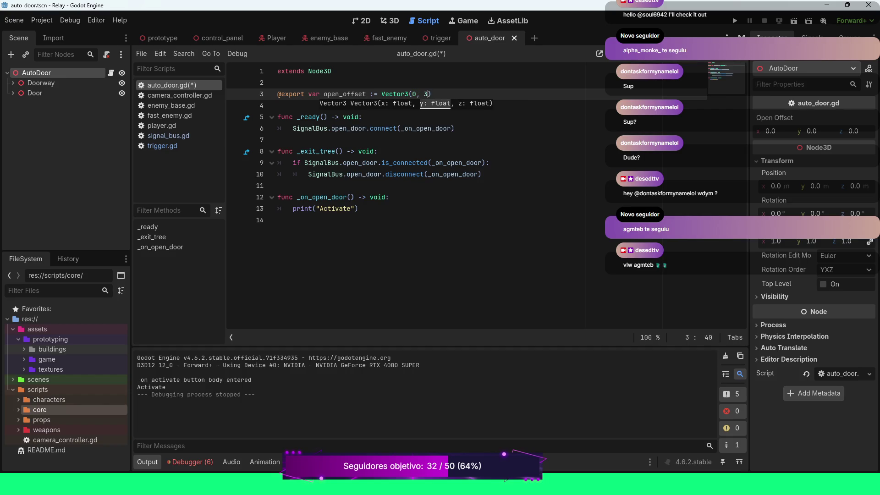
text(, 0))
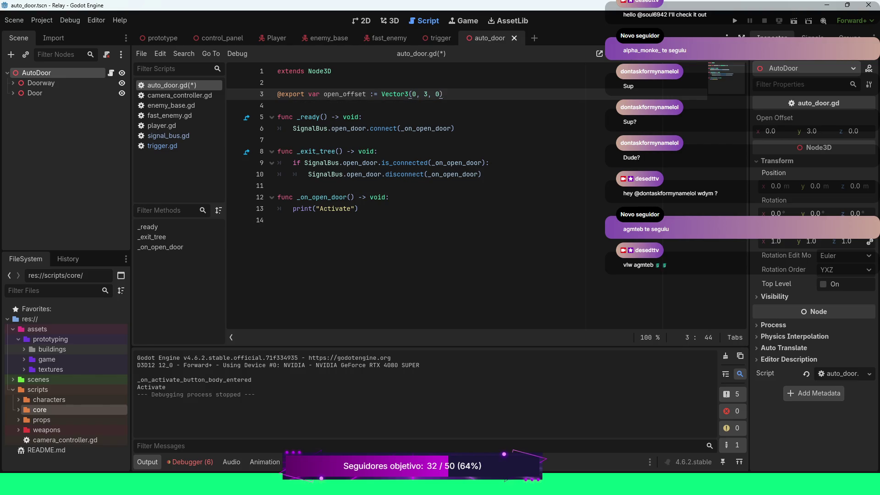
key(Return)
text(@export)
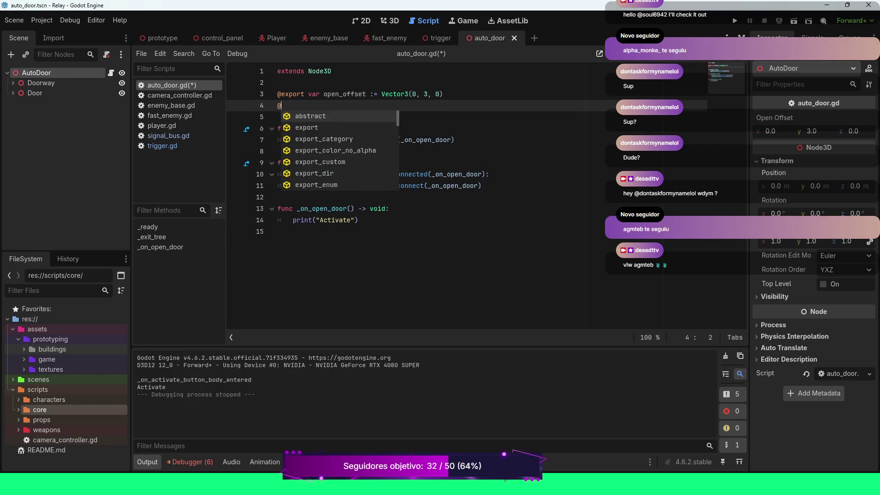
text( var duration :)
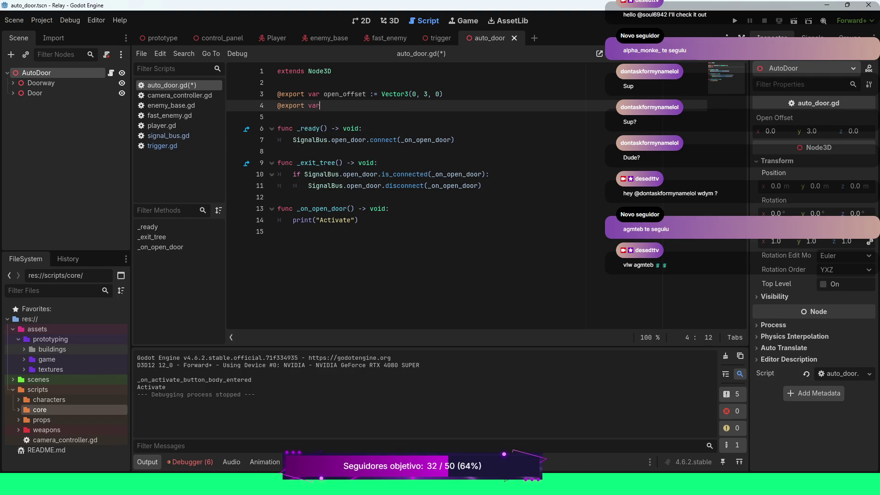
text(= 2.0)
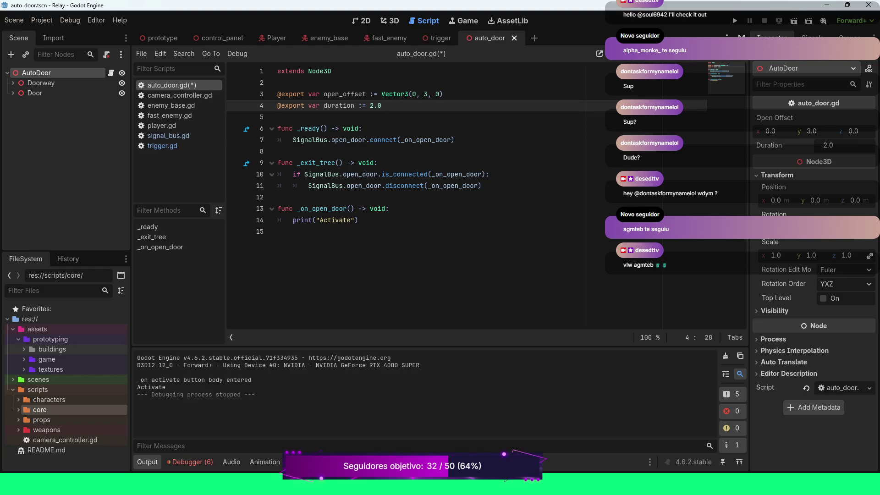
key(Return)
key(Return)
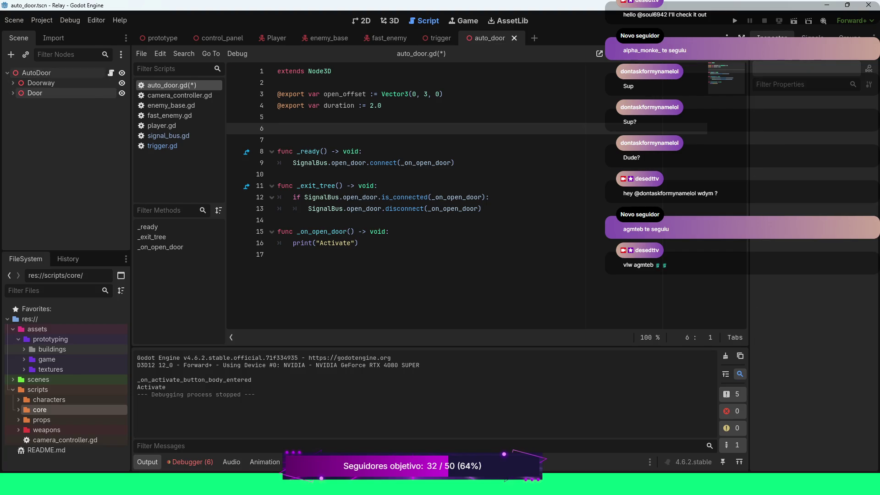
Give the Door node under Doorway a scene-unique name.
click(41, 83)
click(35, 92)
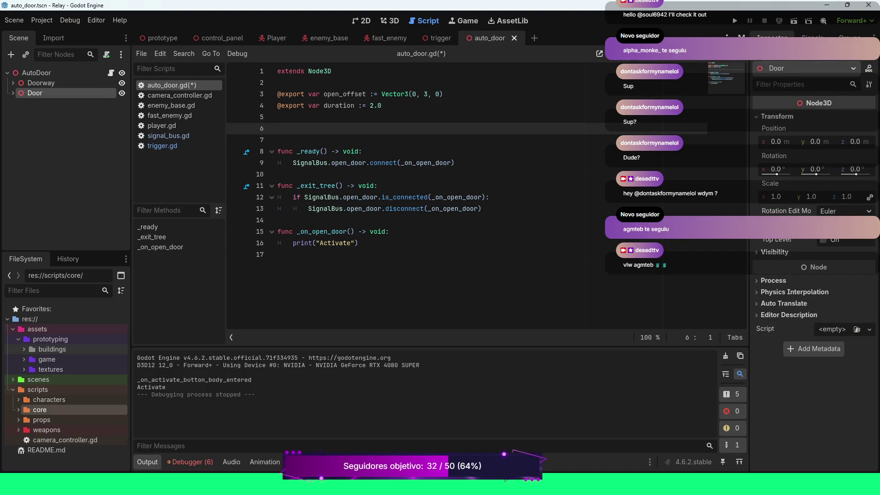
right_click(37, 92)
click(104, 293)
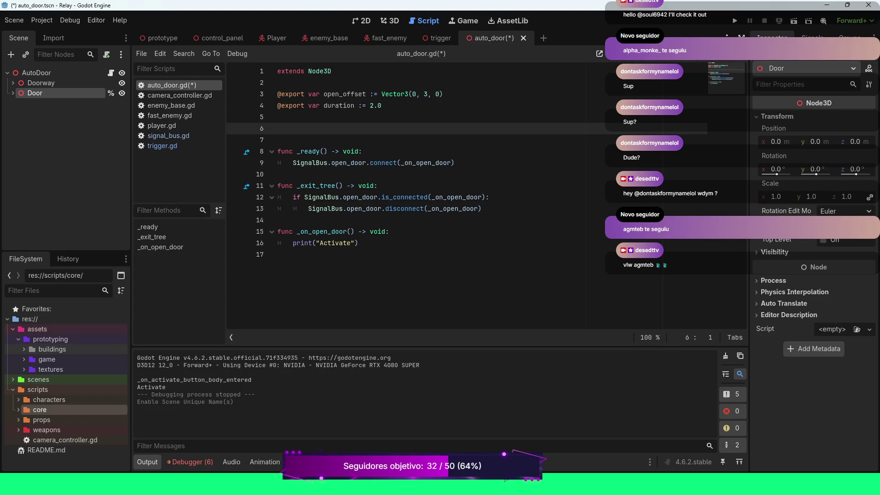
click(277, 117)
click(277, 128)
text(@onready)
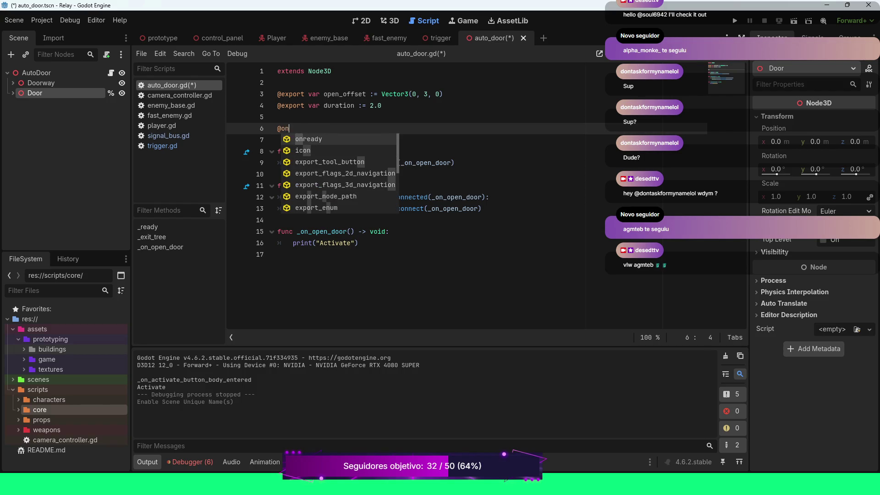
text( var )
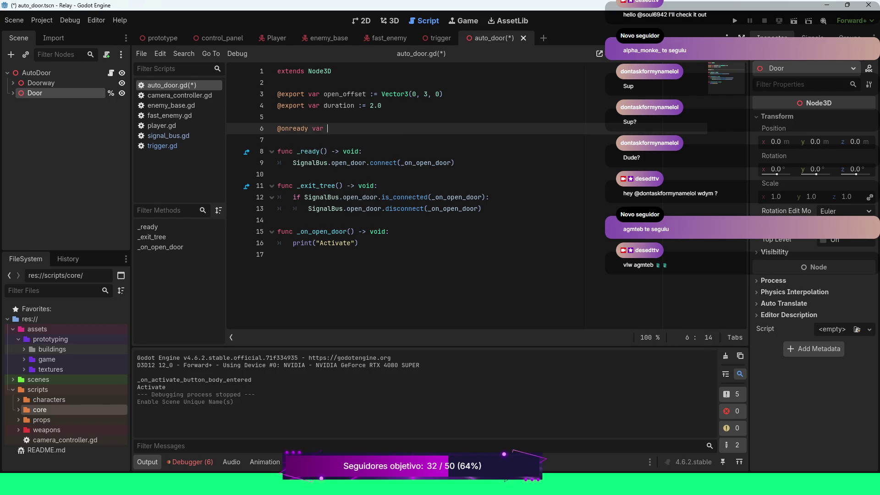
text(_door)
text(: Node)
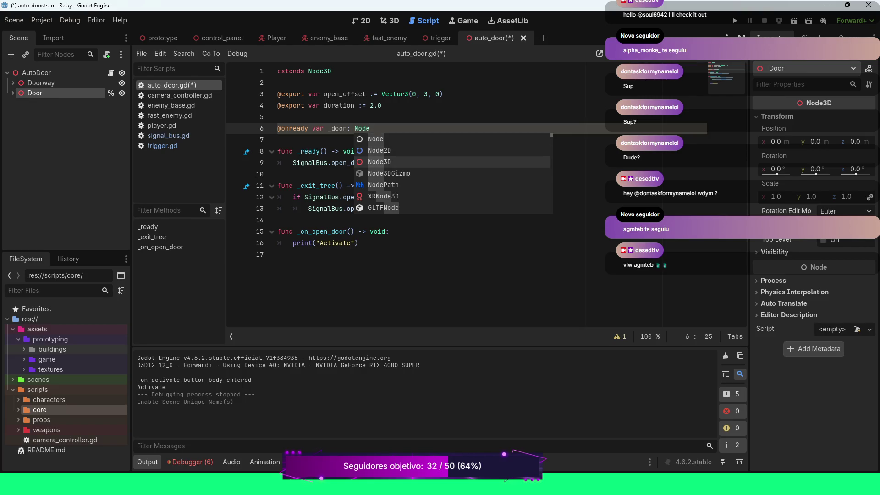
key(Return)
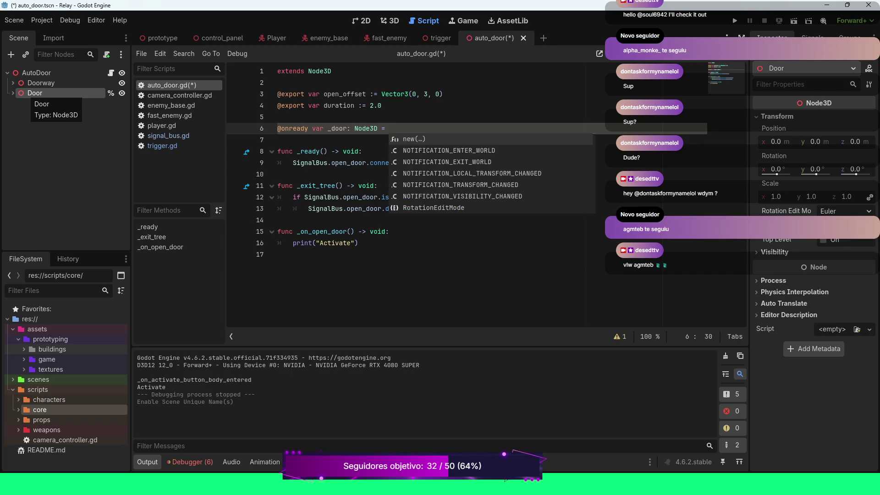
text(%D)
key(Return)
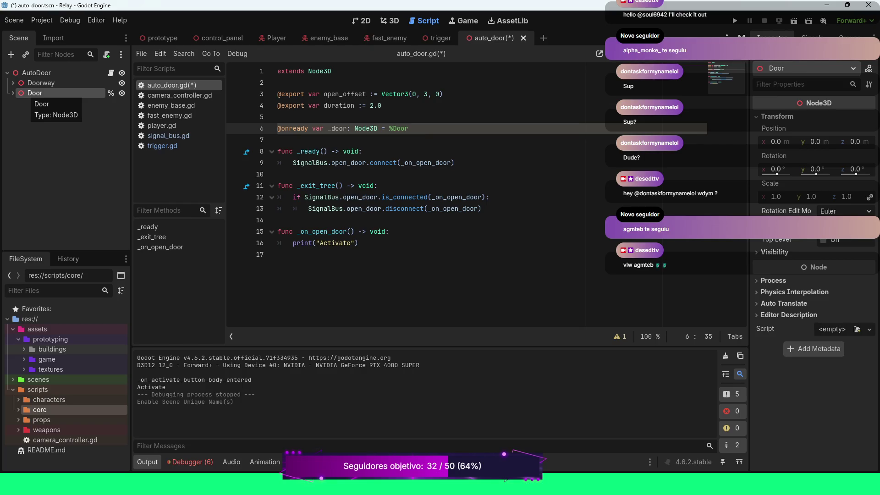
key(Return)
key(Return)
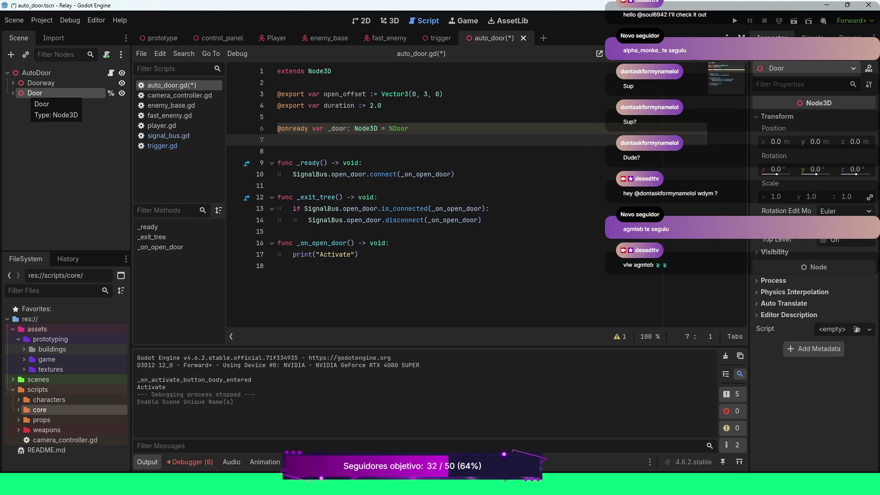
Declare var is_open := false, var closed_position: Vector3 and var open_position: Vector3.
text(var is )
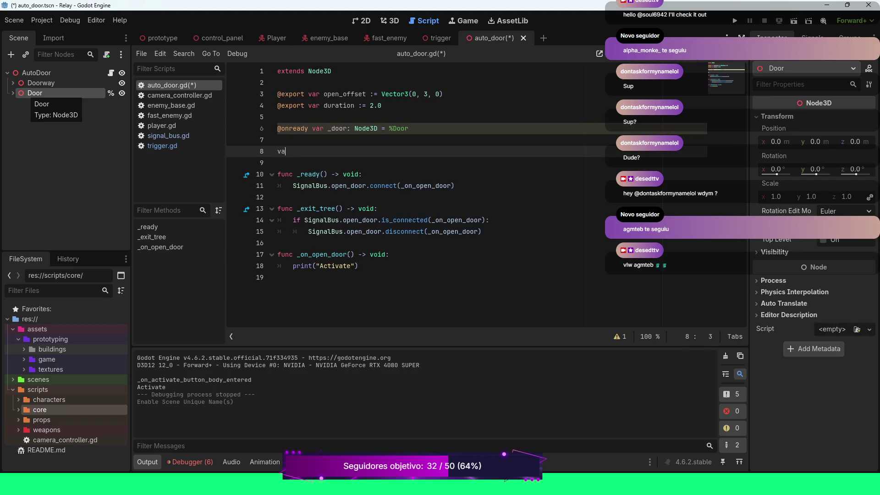
text(_open )
text(:= false)
key(Return)
key(Return)
text(var closed_position: )
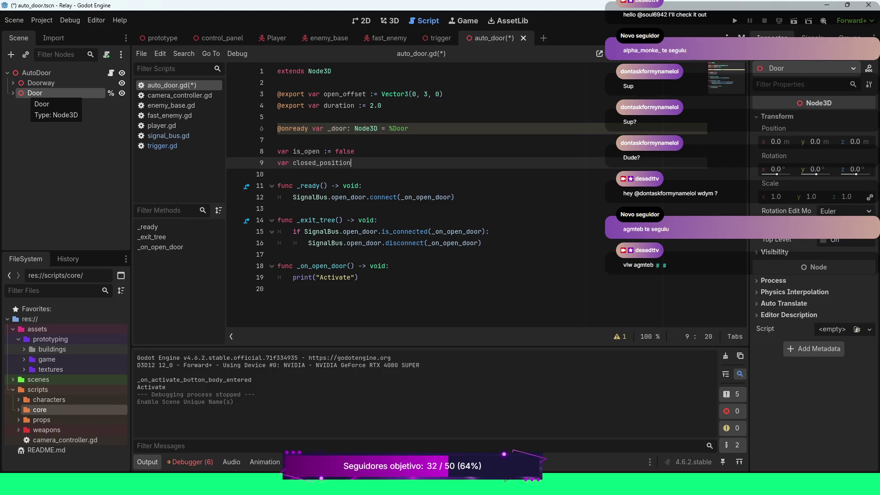
text(Vector3)
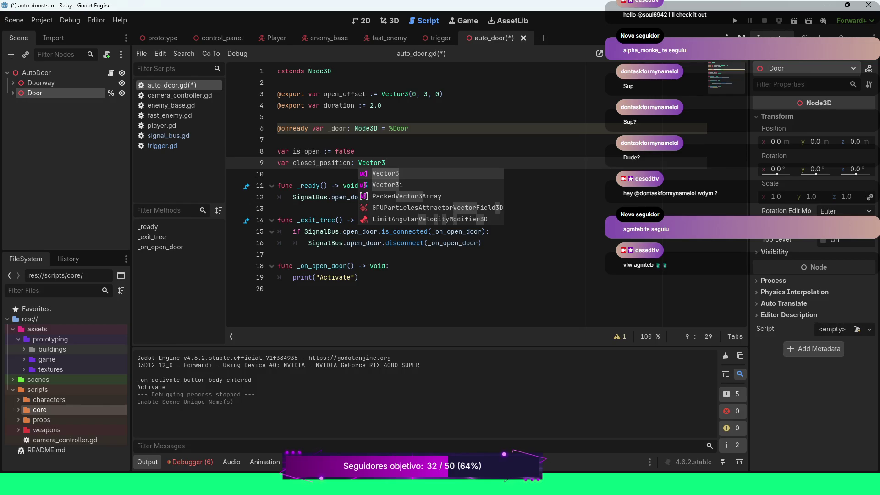
key(Escape)
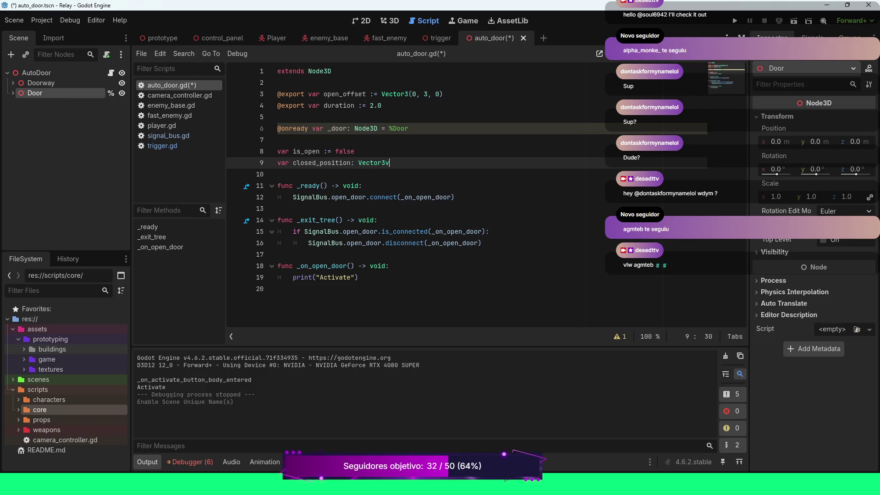
key(Return)
text(var open_position: )
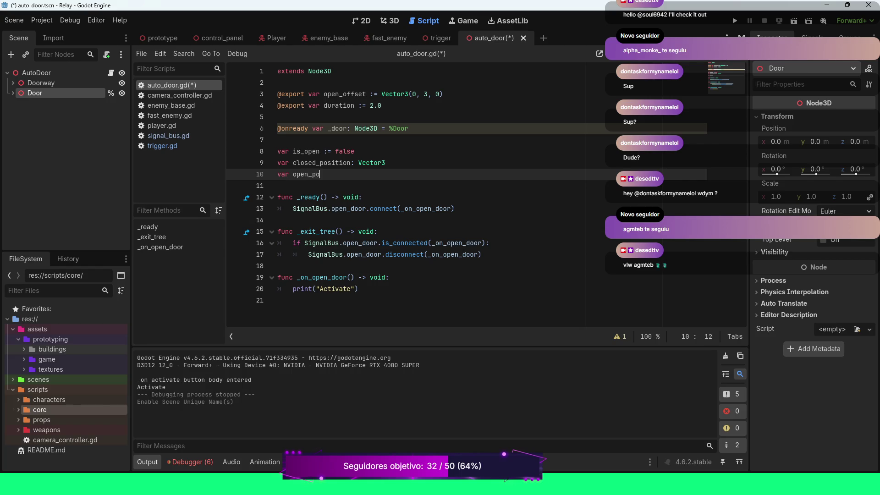
text(Vec)
key(Down)
key(Down)
key(Return)
key(Down)
key(Down)
key(Down)
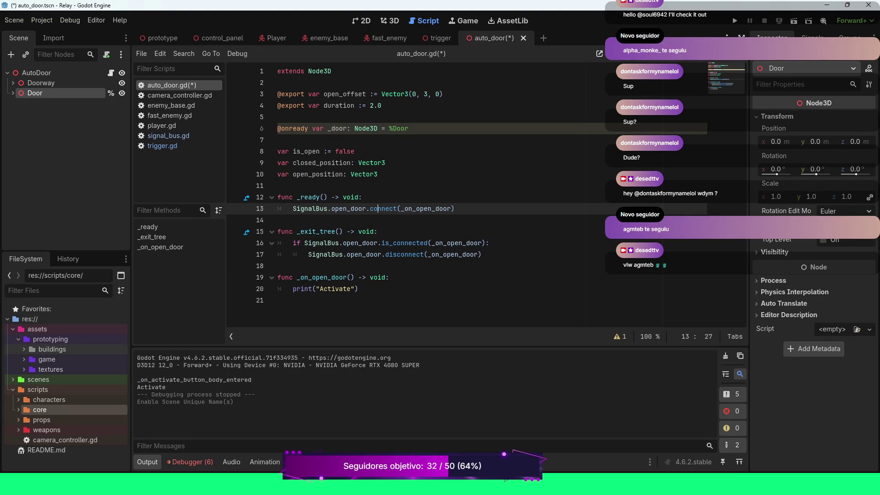
key(Return)
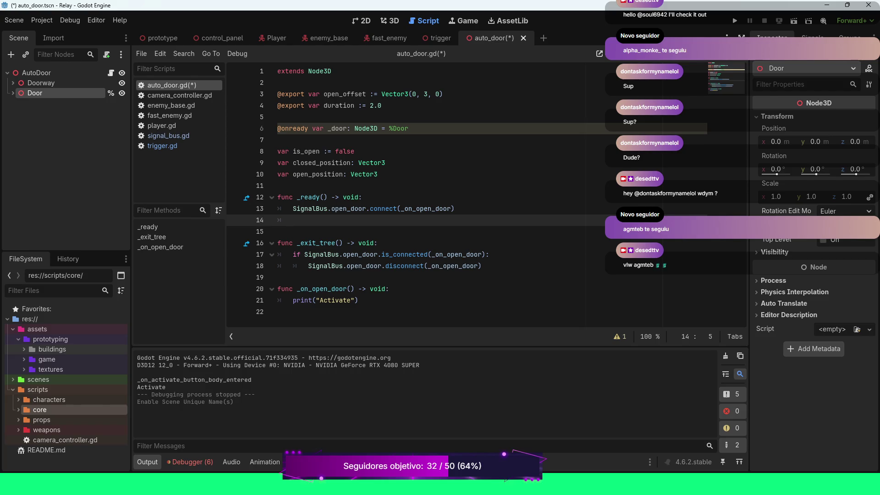
In _ready, set closed_position = _door.position.
text(clo)
key(Return)
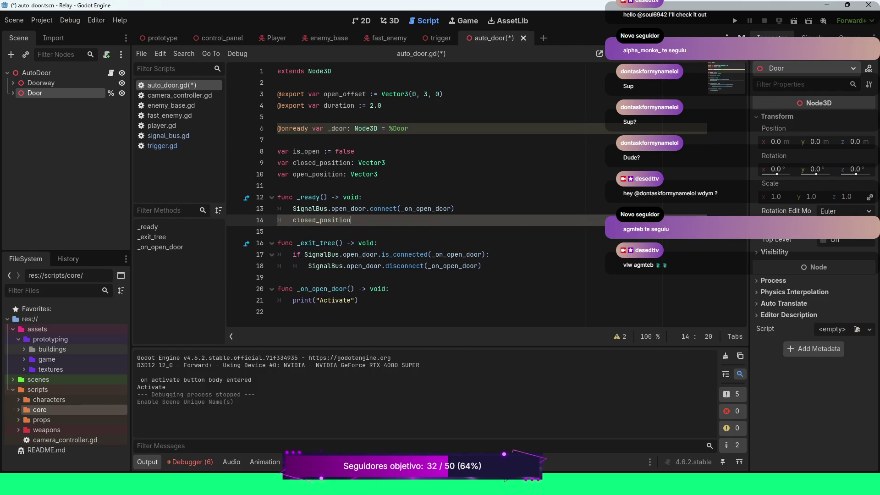
key(ctrl+space)
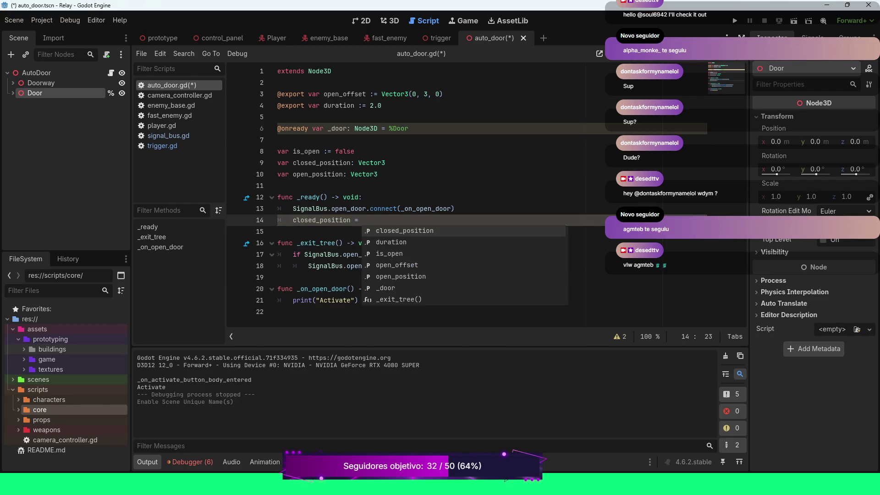
text(_door.p)
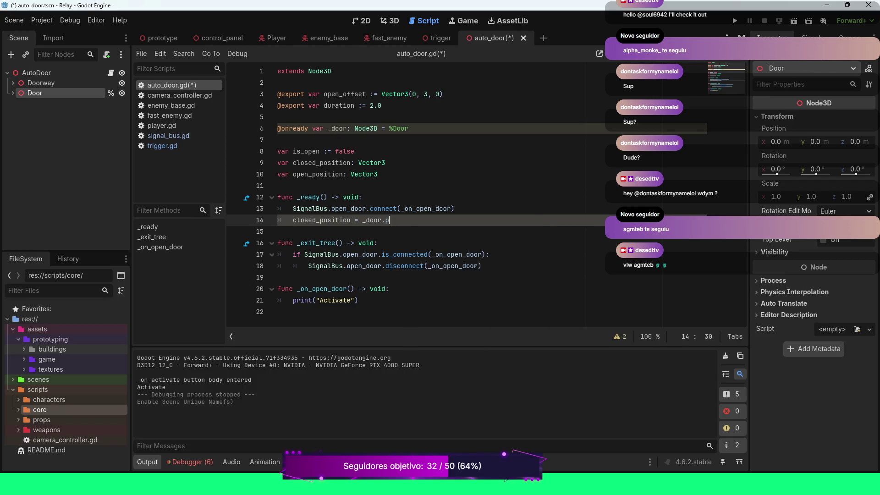
key(Return)
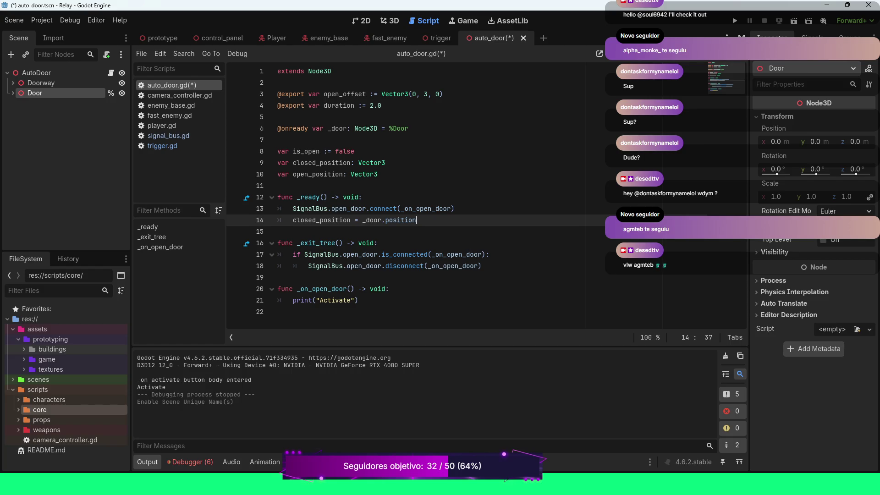
key(Return)
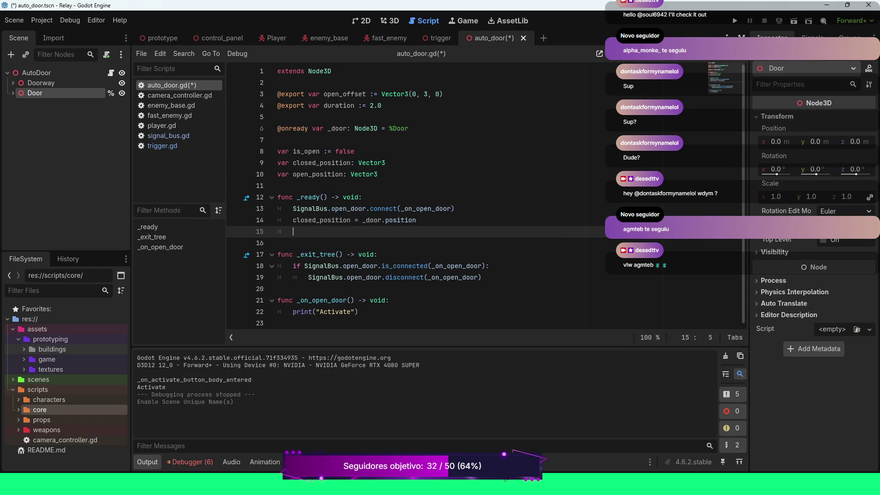
Add open_position = closed_position + open_offset on the next line of _ready.
text(op)
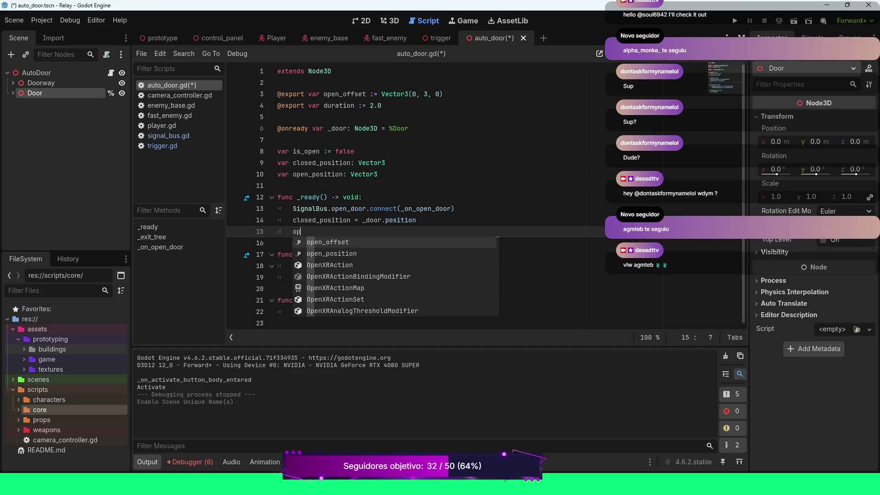
key(Down)
key(Return)
text(=)
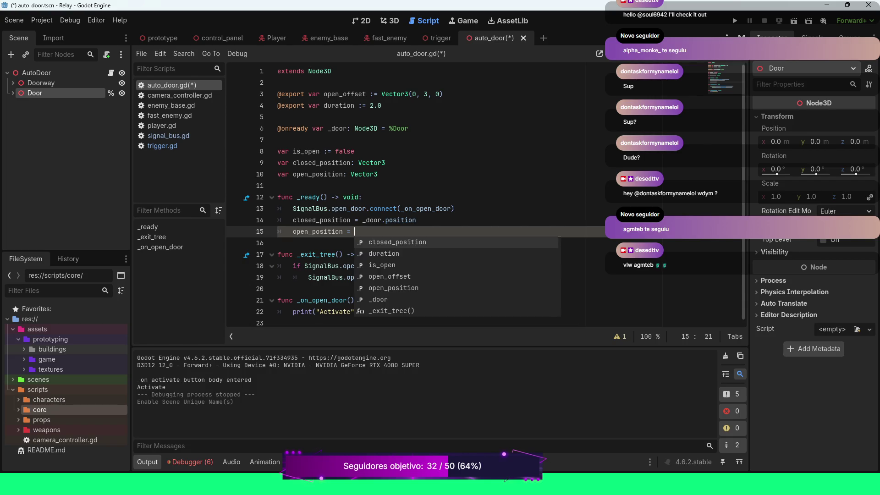
key(Return)
text(+ op)
key(Return)
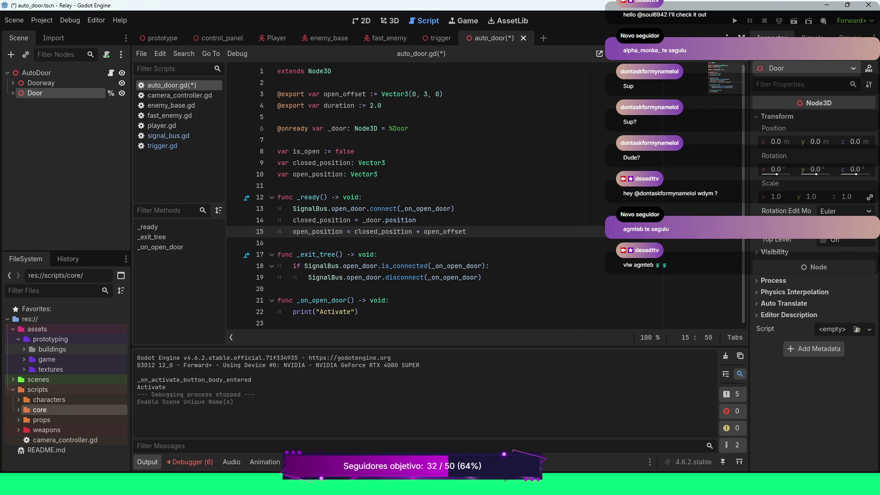
click(455, 208)
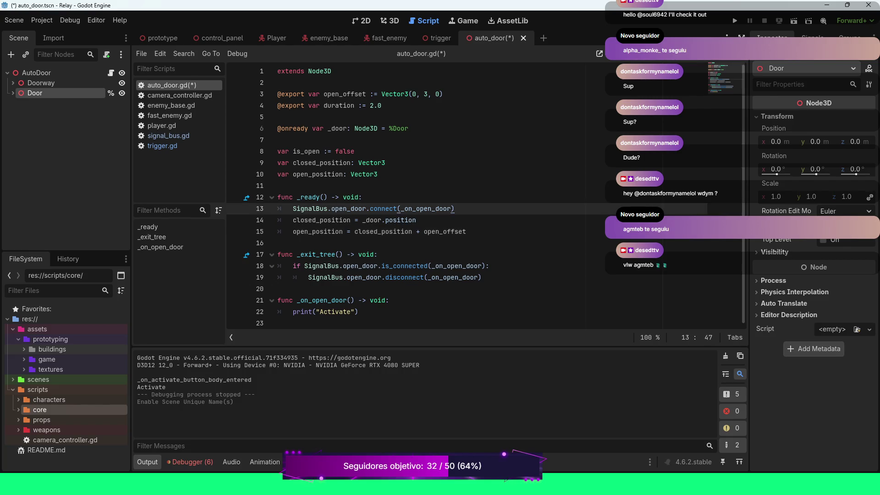